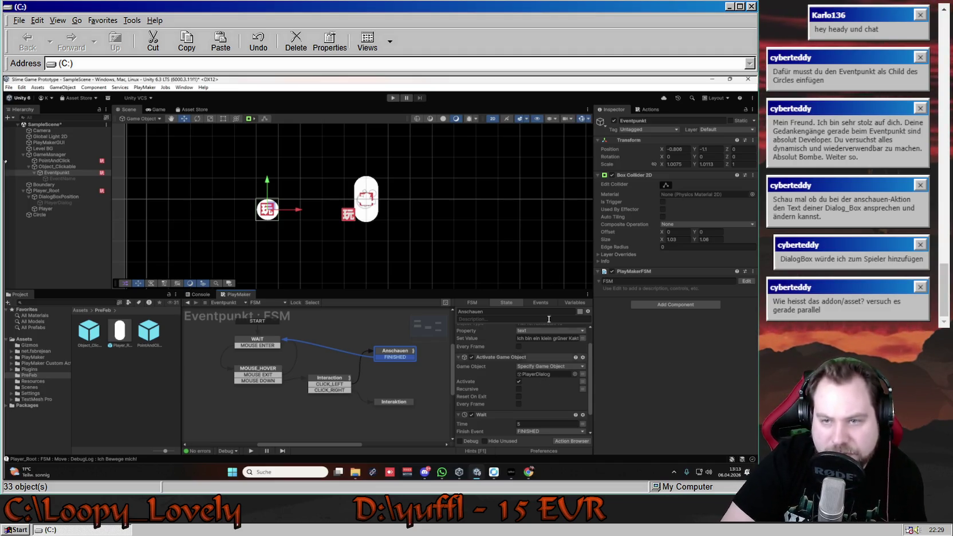
Test-run the game, clicking the circle and sending the player right, then stop.
left_click(393, 98)
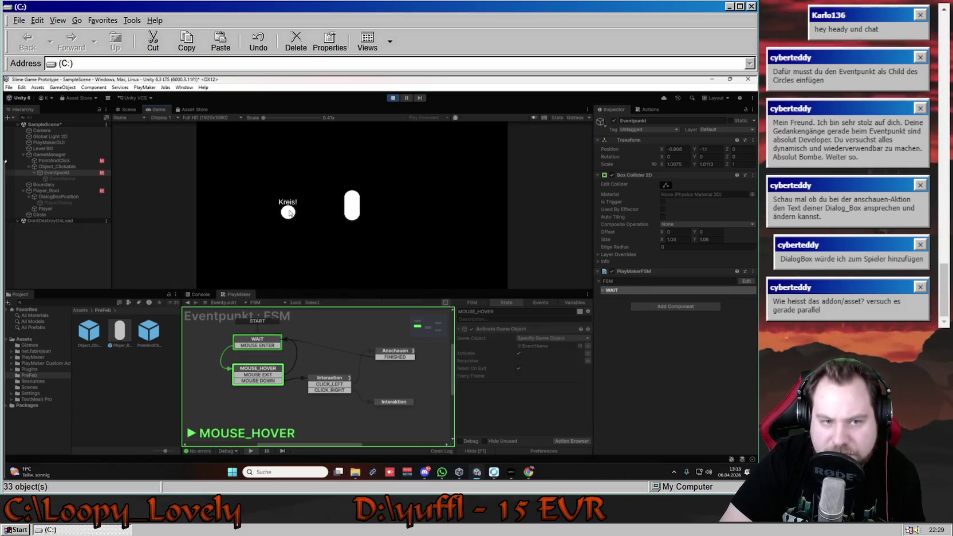
left_click(288, 212)
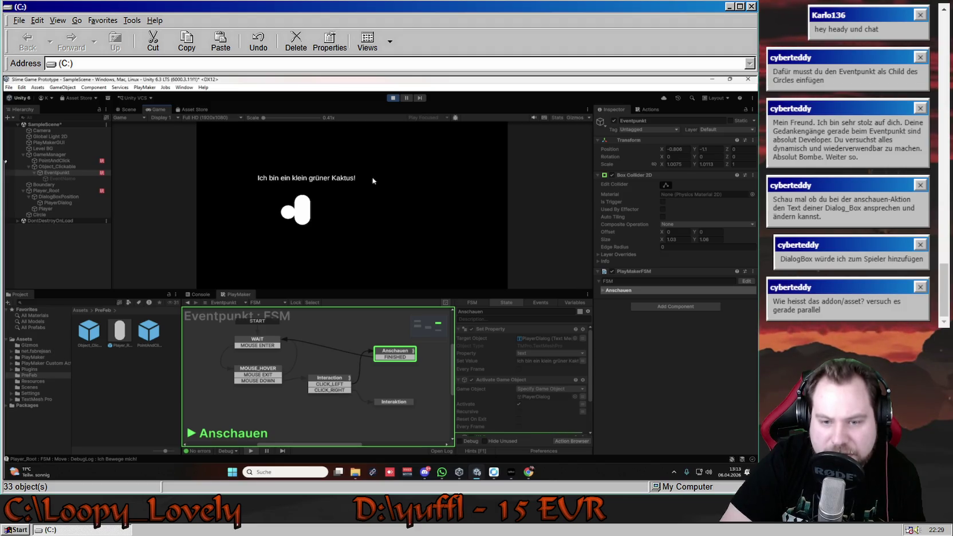
left_click(365, 215)
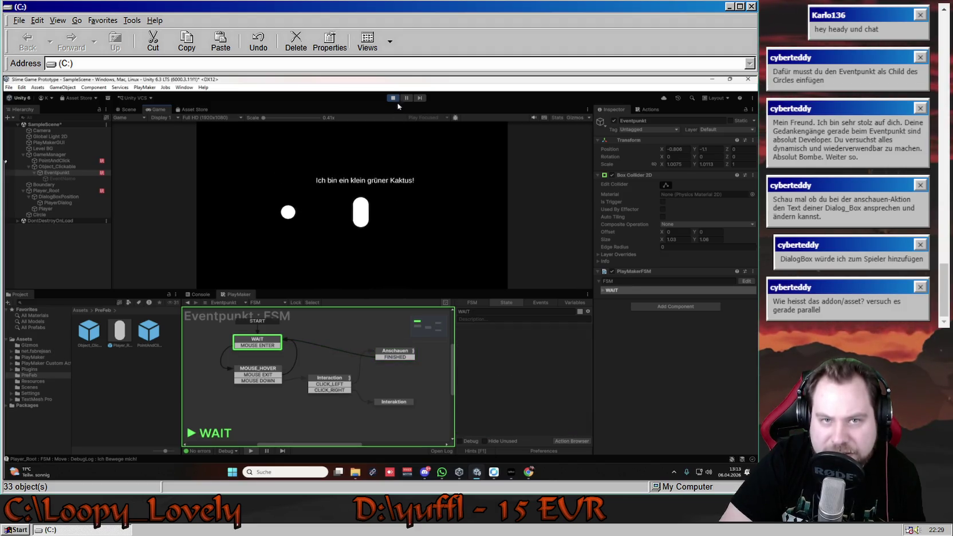
left_click(393, 98)
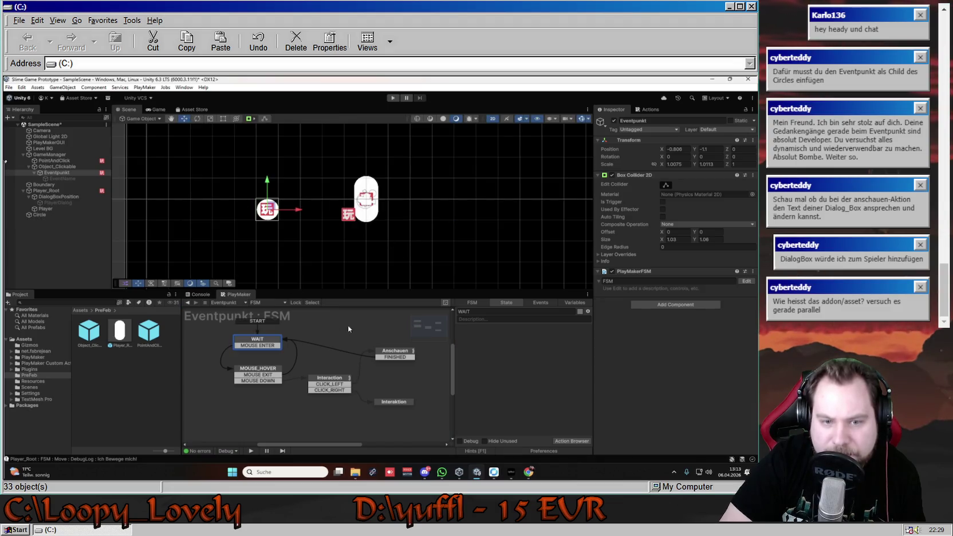
Collapse all four Anschauen actions to one-line summaries, then start Play mode and click the circle.
left_click(395, 353)
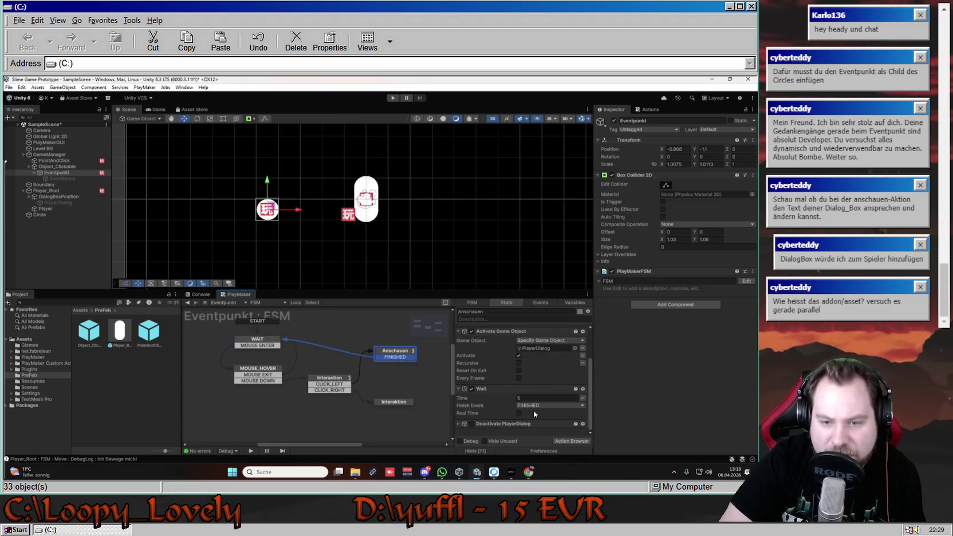
left_click(471, 424)
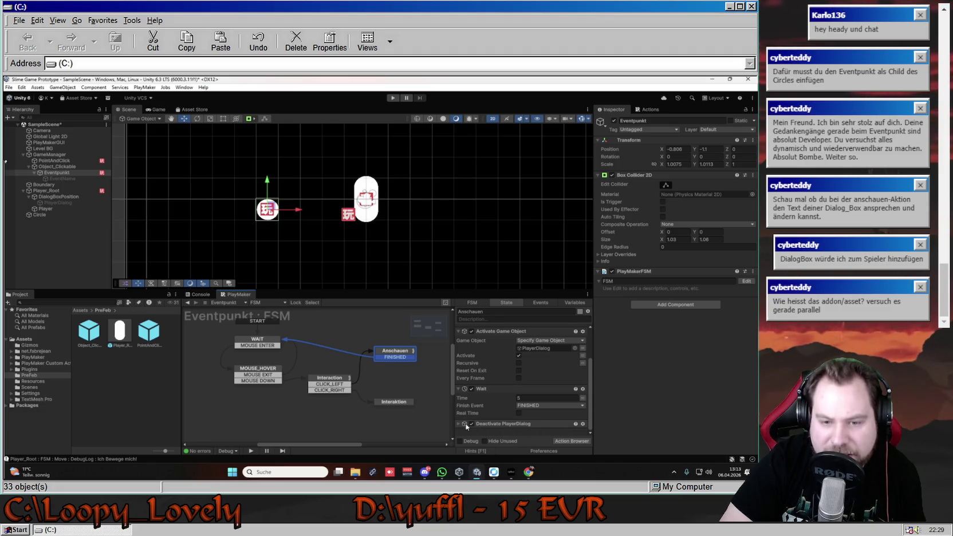
left_click(459, 424)
left_click(461, 425)
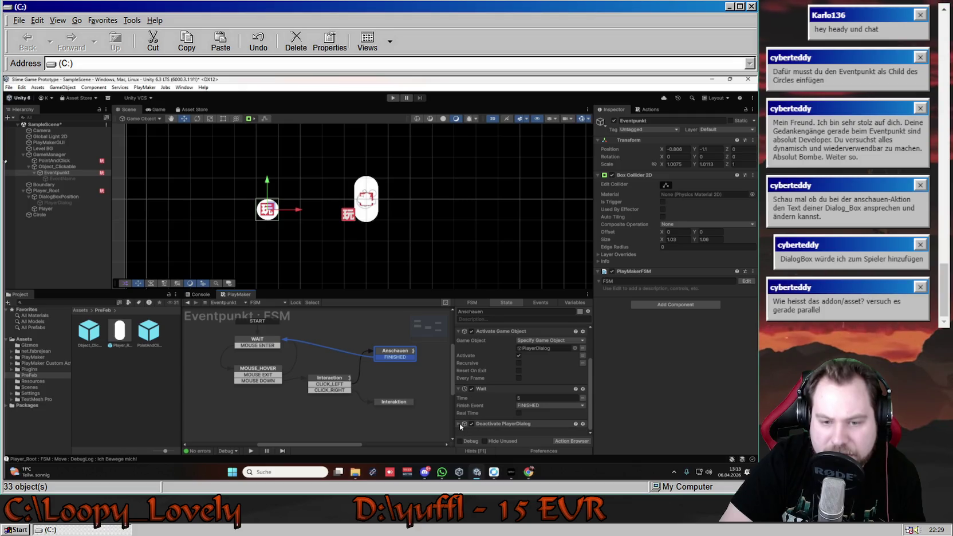
left_click(477, 424)
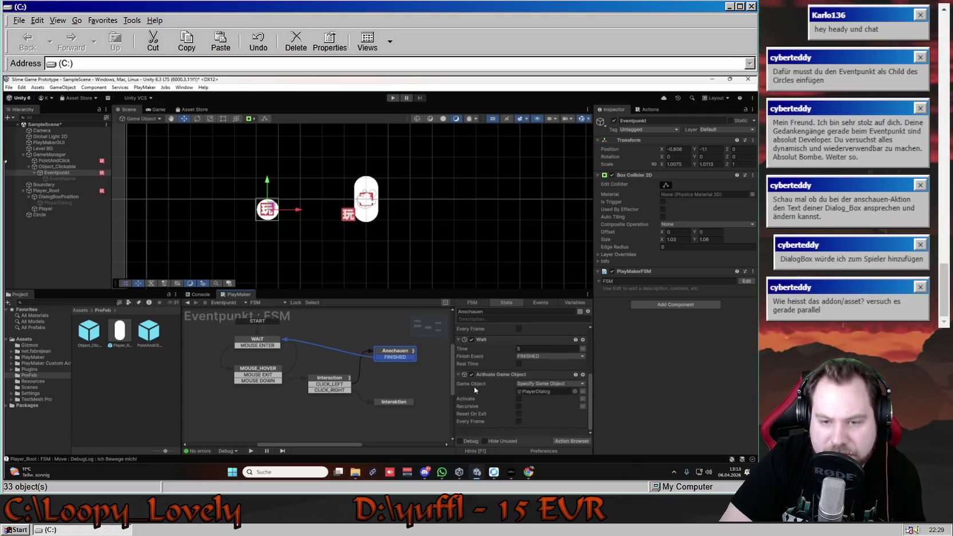
left_click(458, 374)
left_click(458, 331)
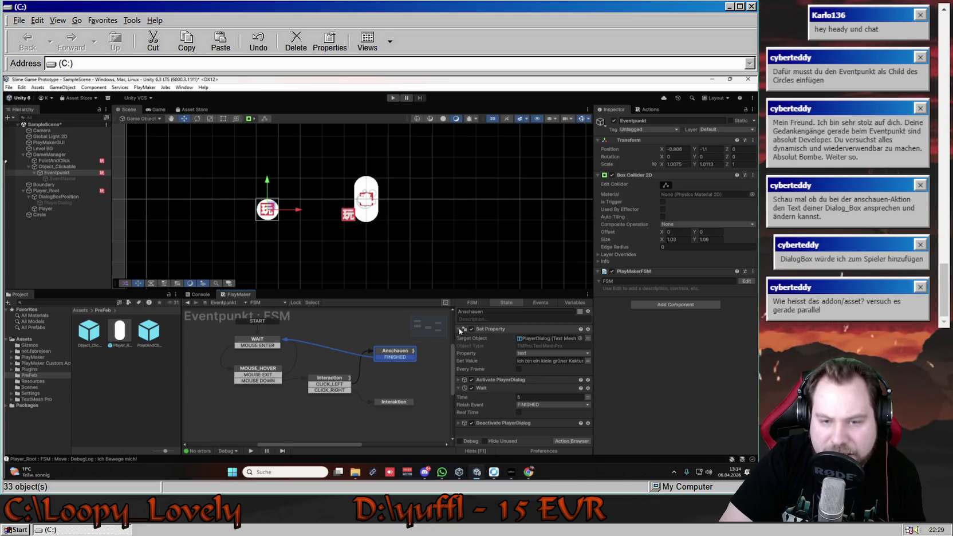
left_click(458, 329)
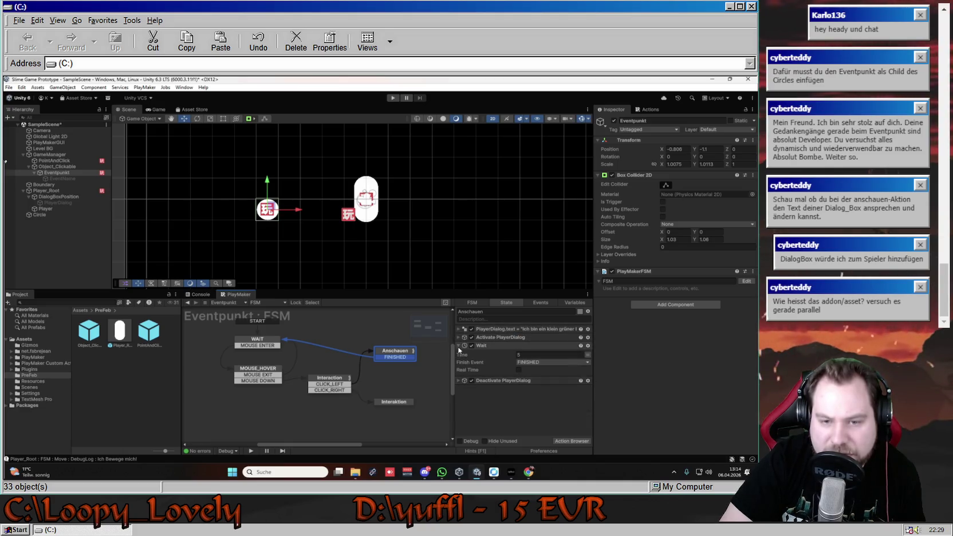
left_click(459, 345)
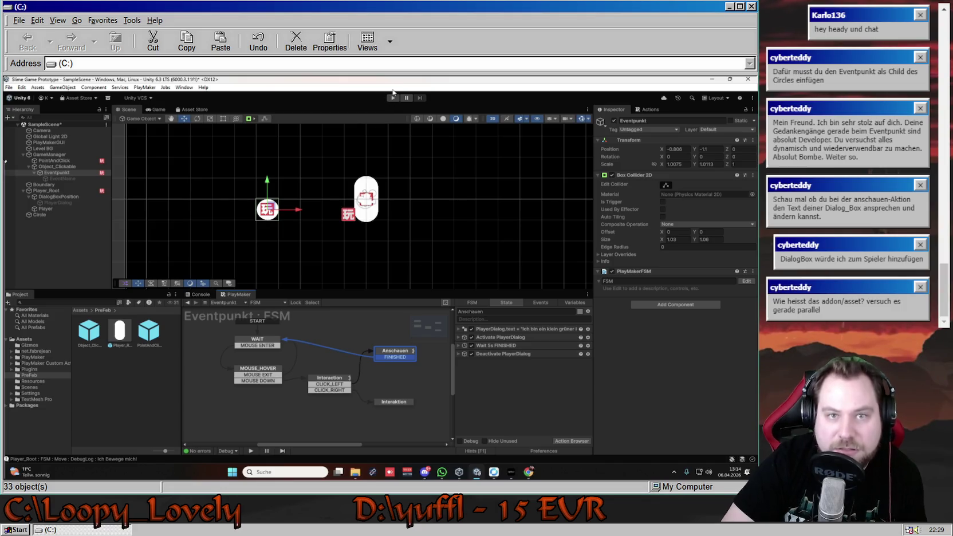
key("ctrl+p")
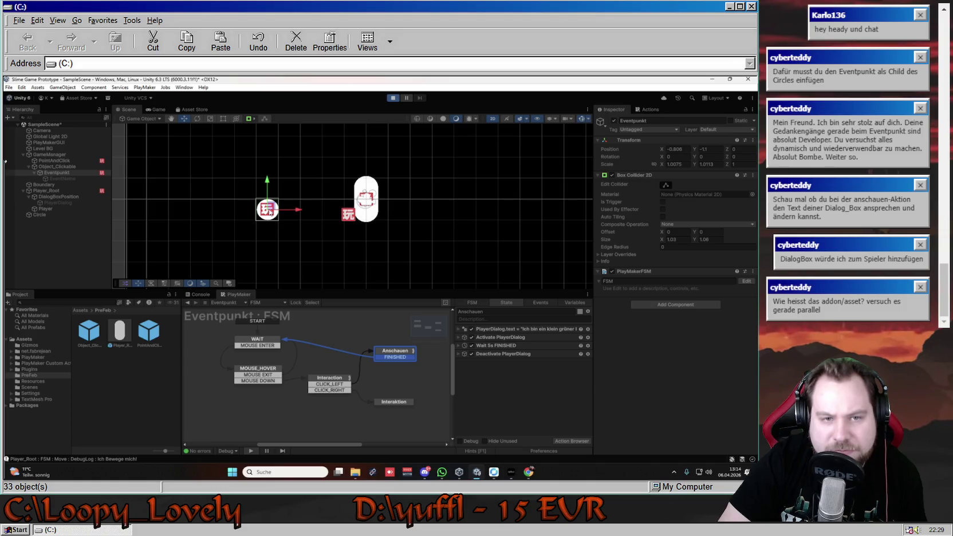
left_click(286, 214)
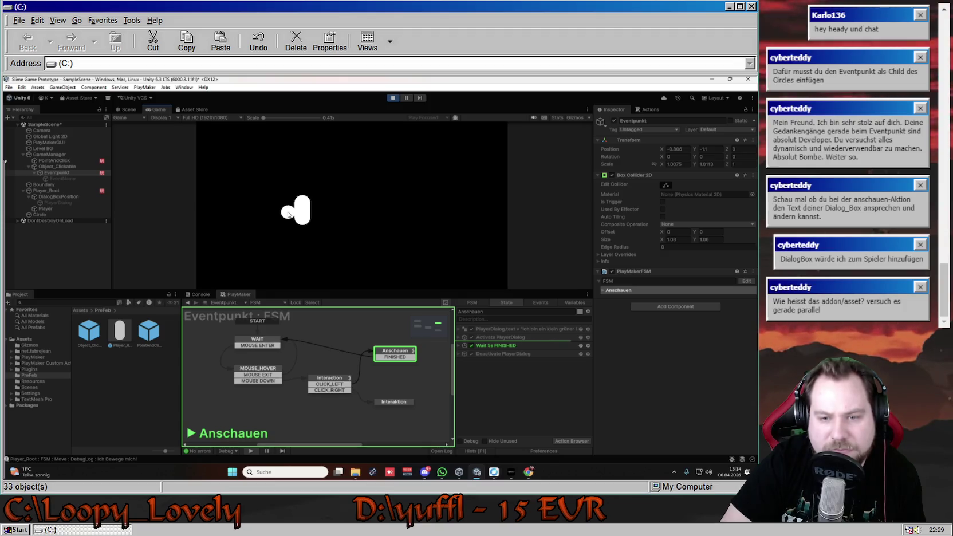
Send the player right, end Play mode, and show the Anschauen state's actions.
left_click(346, 215)
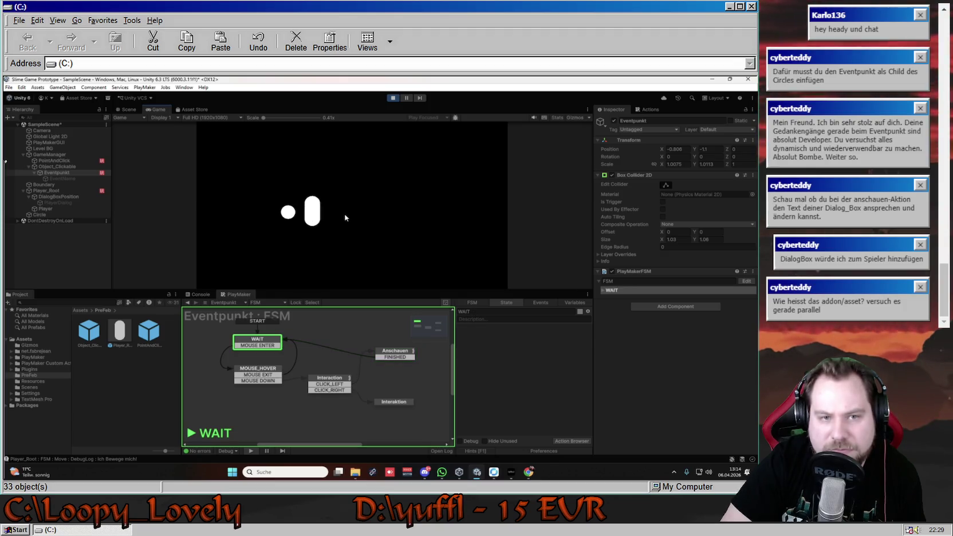
key("ctrl+p")
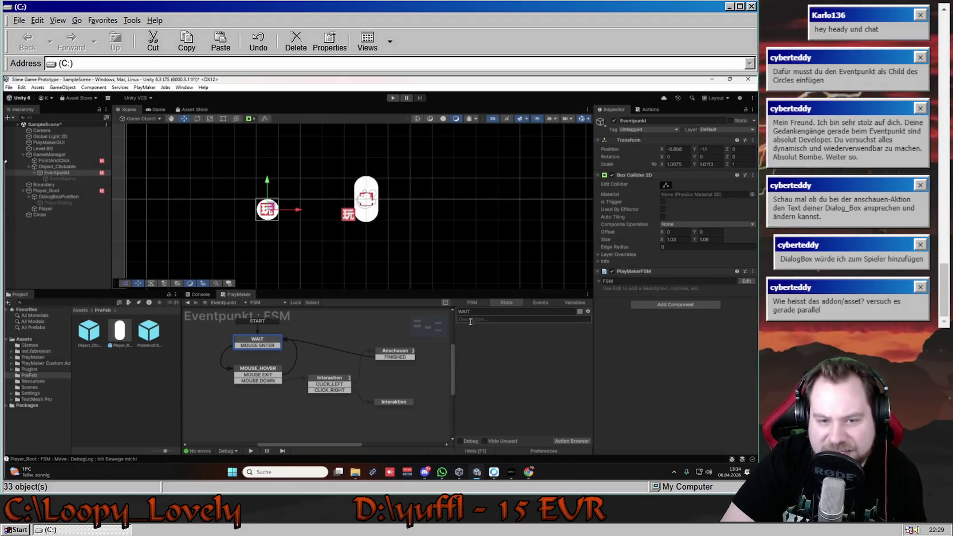
left_click(395, 351)
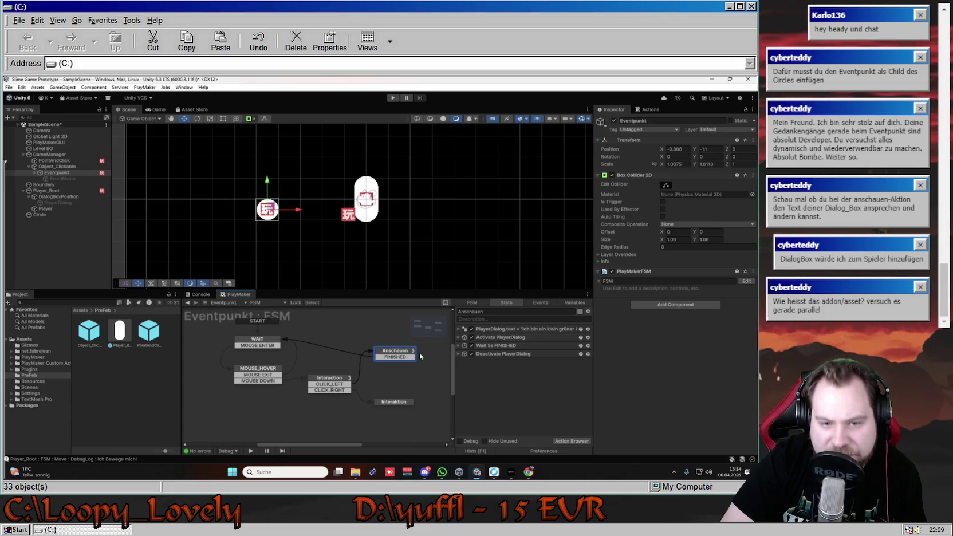
Set the Anschauen Wait 5s action's Finish Event to None and collapse it.
left_click(499, 338)
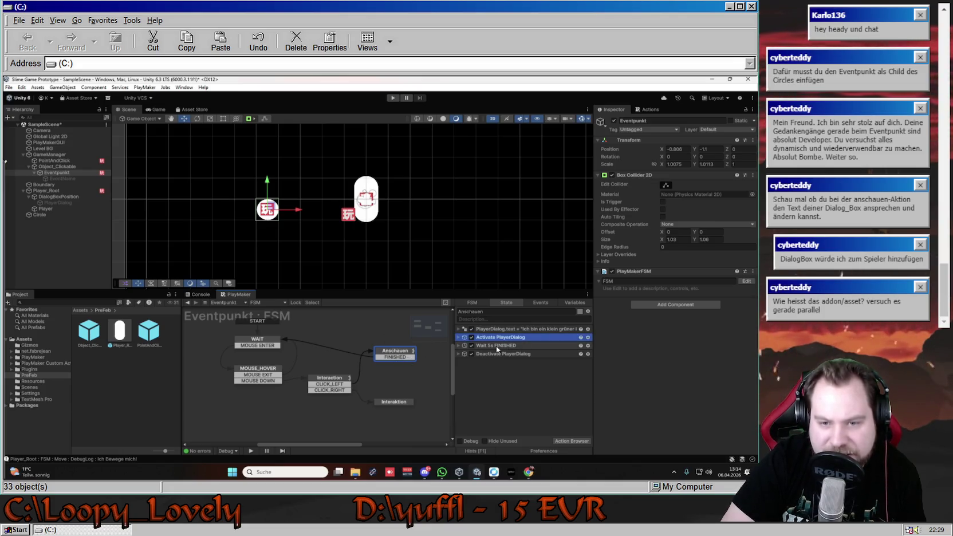
left_click(499, 346)
left_click(514, 346)
key("Return")
left_click(460, 346)
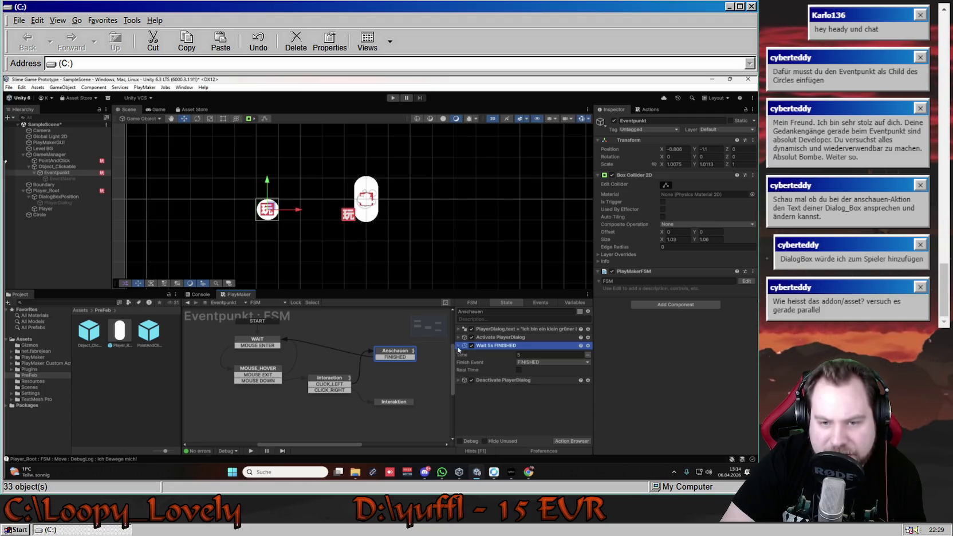
left_click(531, 364)
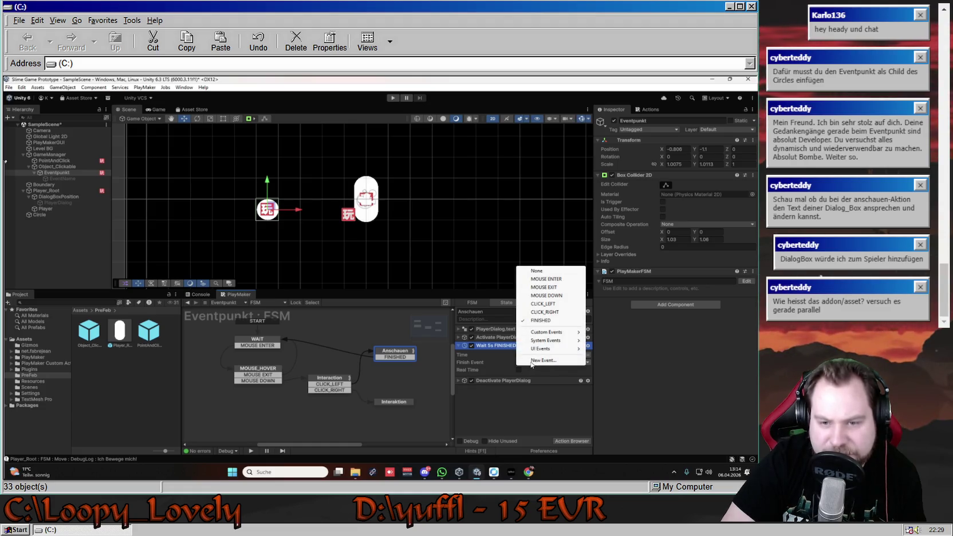
left_click(537, 271)
left_click(460, 346)
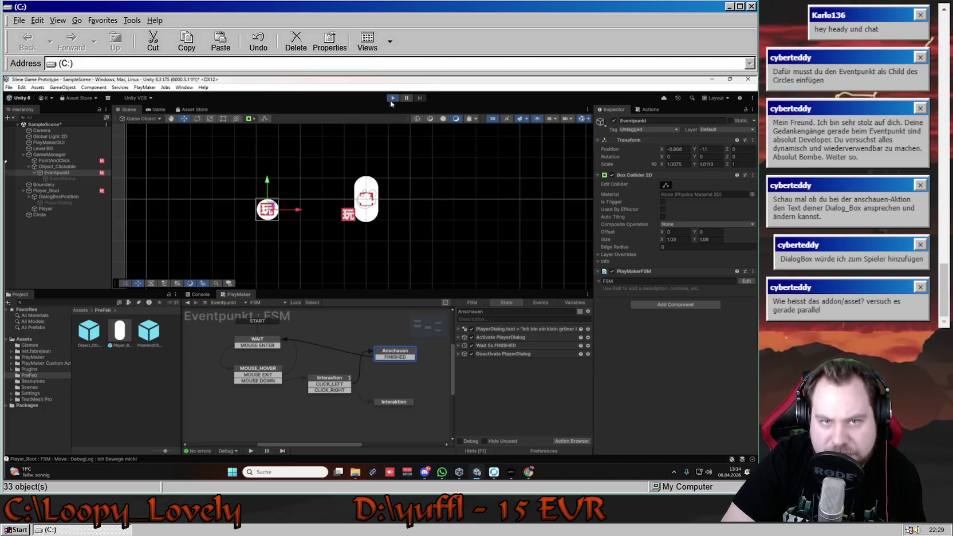
Enter Play mode, click the circle to reach Anschauen, then stop the run.
key("ctrl+p")
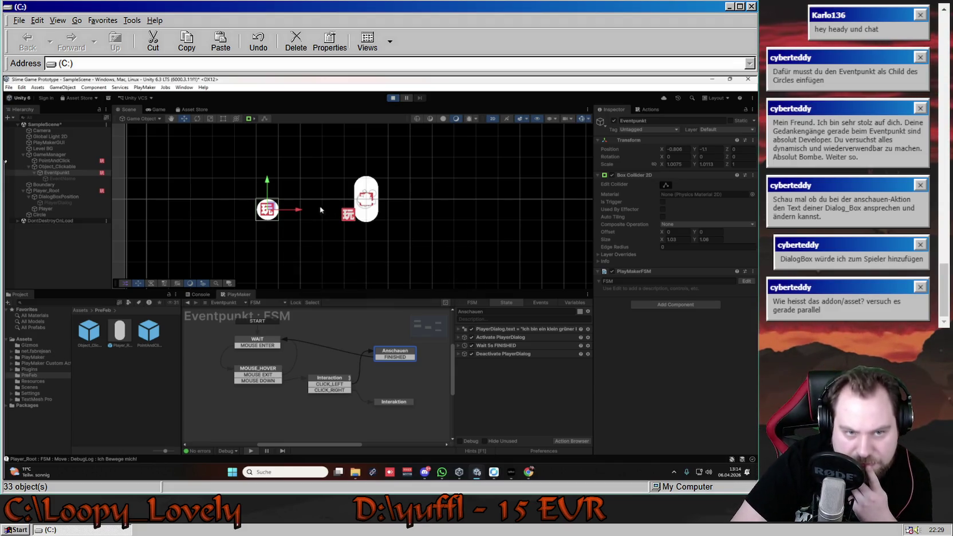
left_click(328, 229)
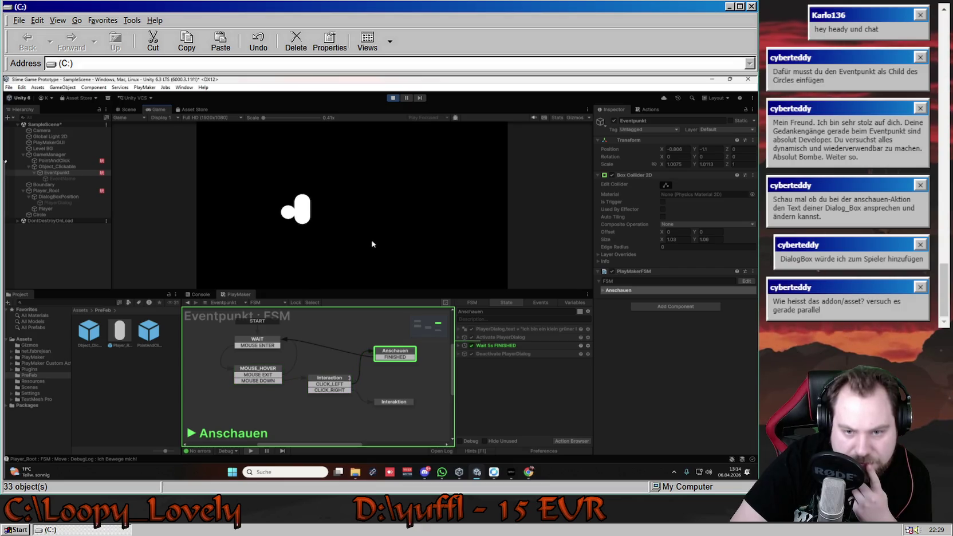
left_click(393, 99)
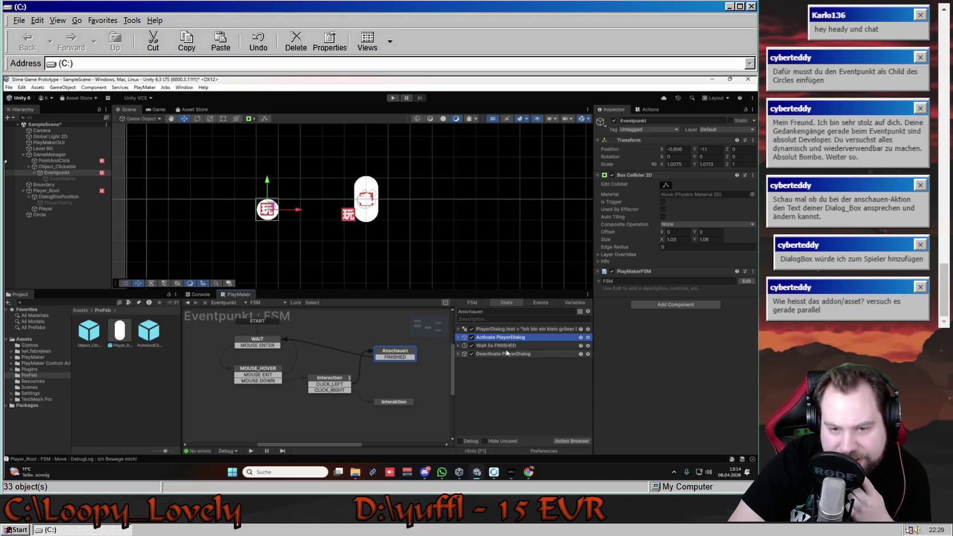
Inspect Anschauen's Activate, Wait and Deactivate actions, then delete Deactivate PlayerDialog.
left_click(503, 353)
left_click(486, 338)
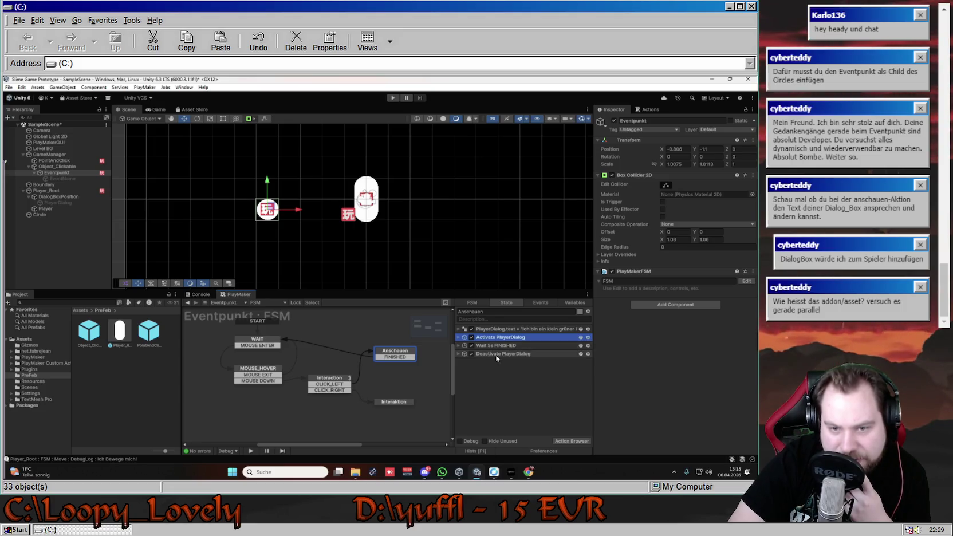
left_click(458, 338)
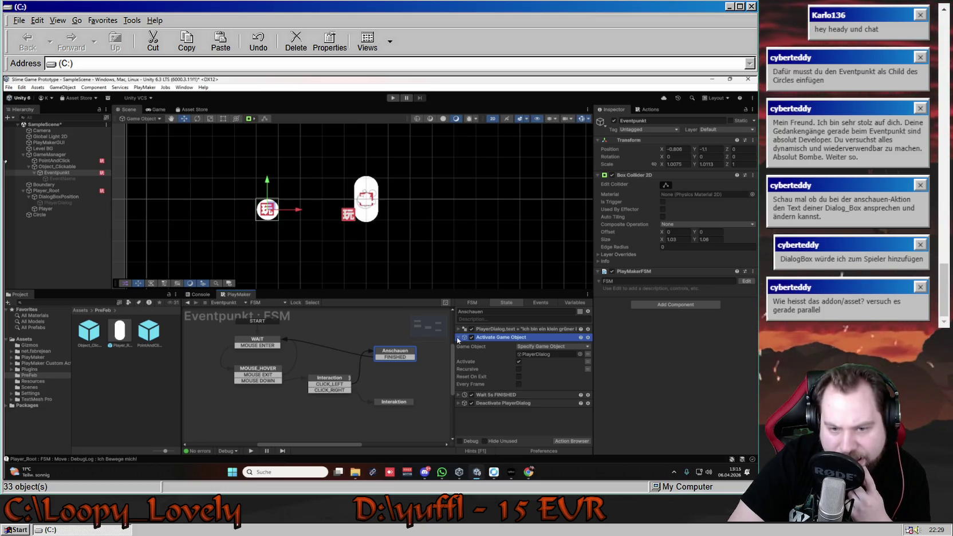
left_click(458, 338)
left_click(459, 346)
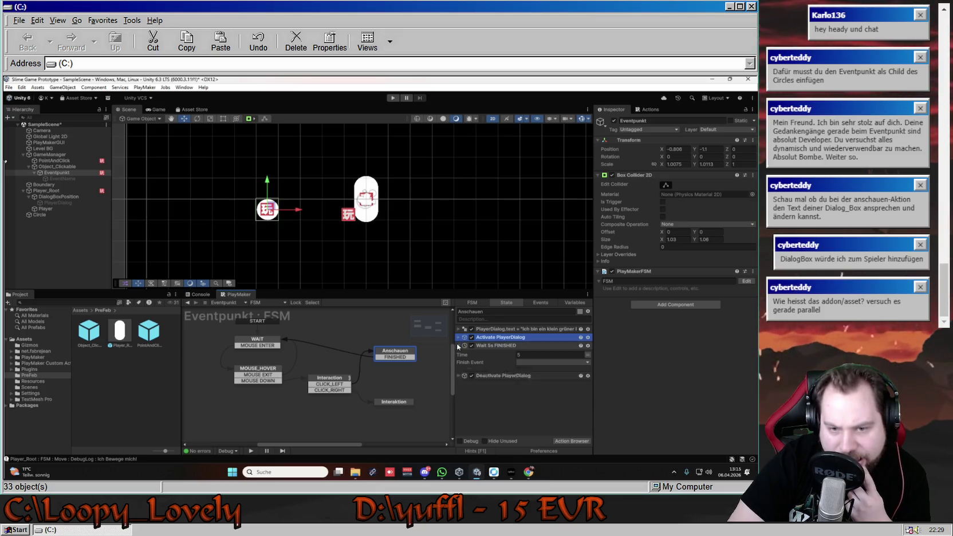
left_click(458, 346)
left_click(458, 354)
left_click(458, 354)
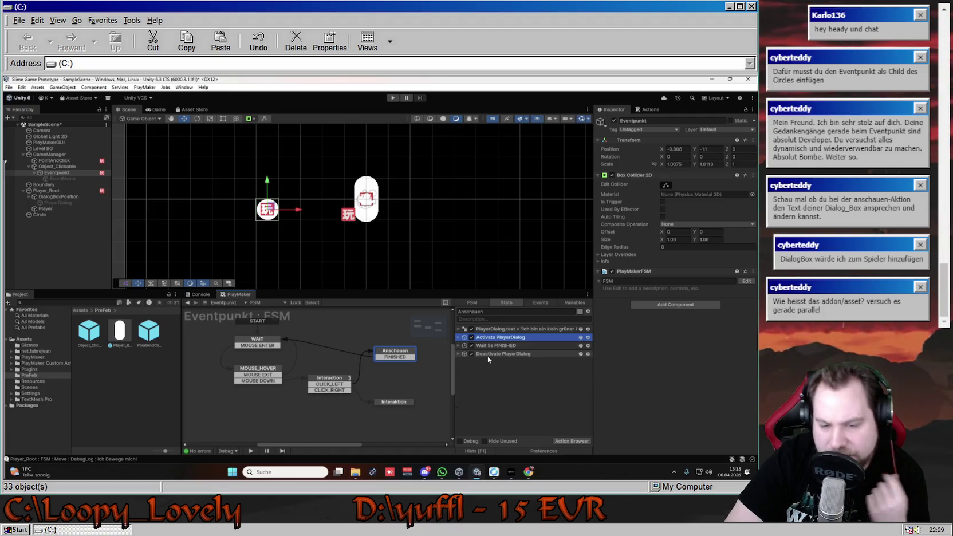
left_click(497, 351)
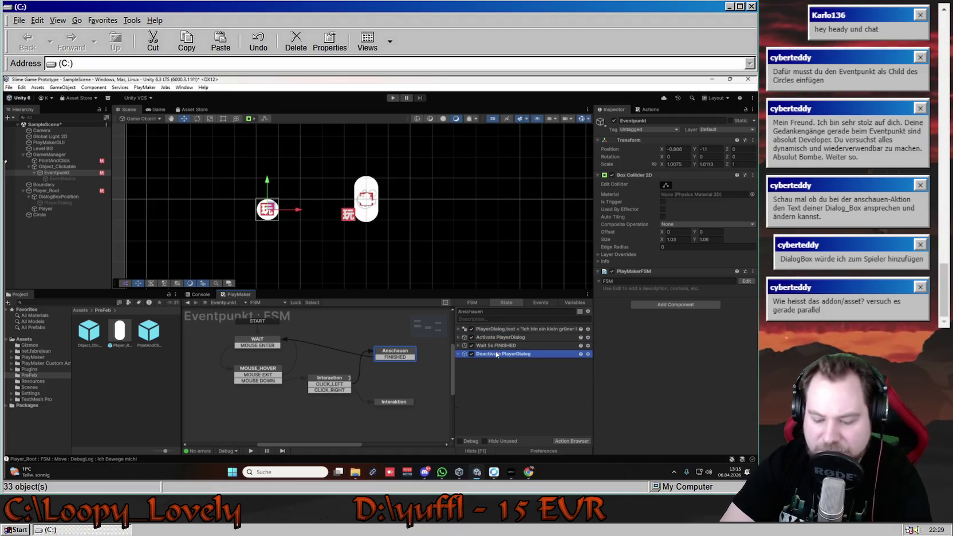
key("Delete")
key("Delete")
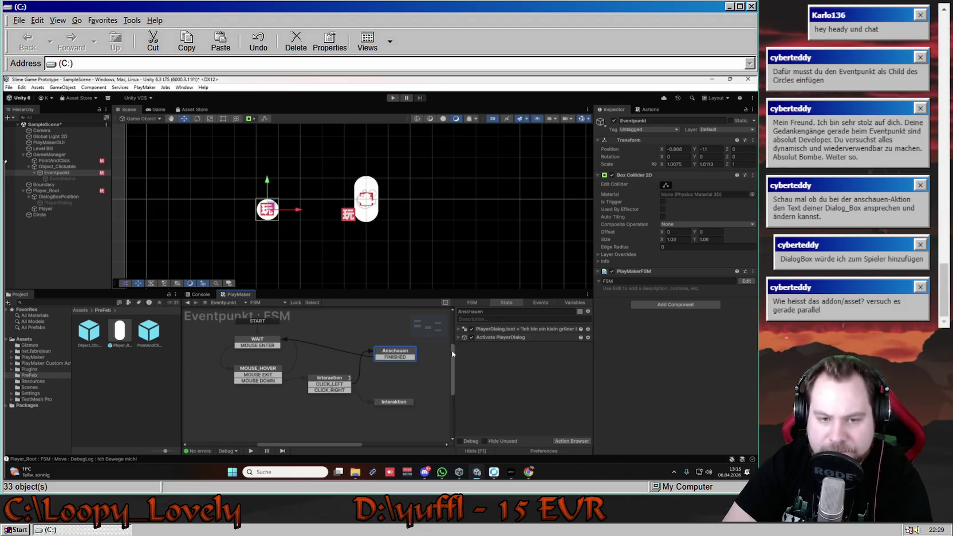
Add a new state to the Eventpunkt graph and name it TextWait.
left_click_drag(403, 357, 424, 351)
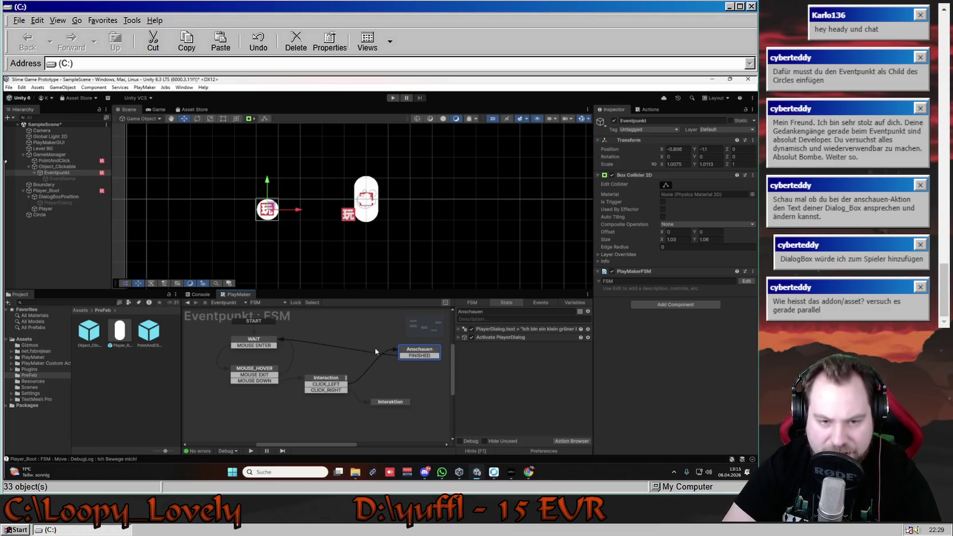
right_click(349, 341)
left_click(362, 345)
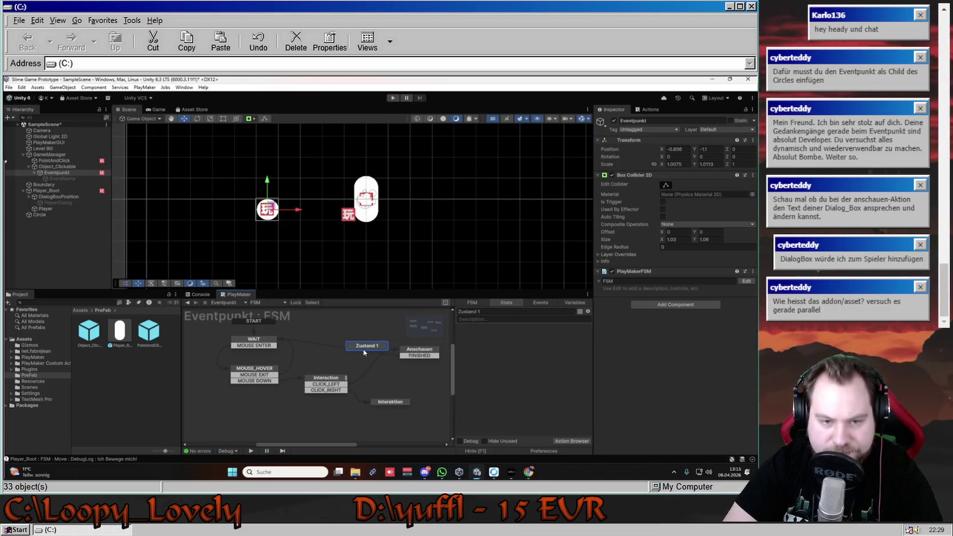
left_click_drag(363, 348, 347, 342)
left_click(509, 311)
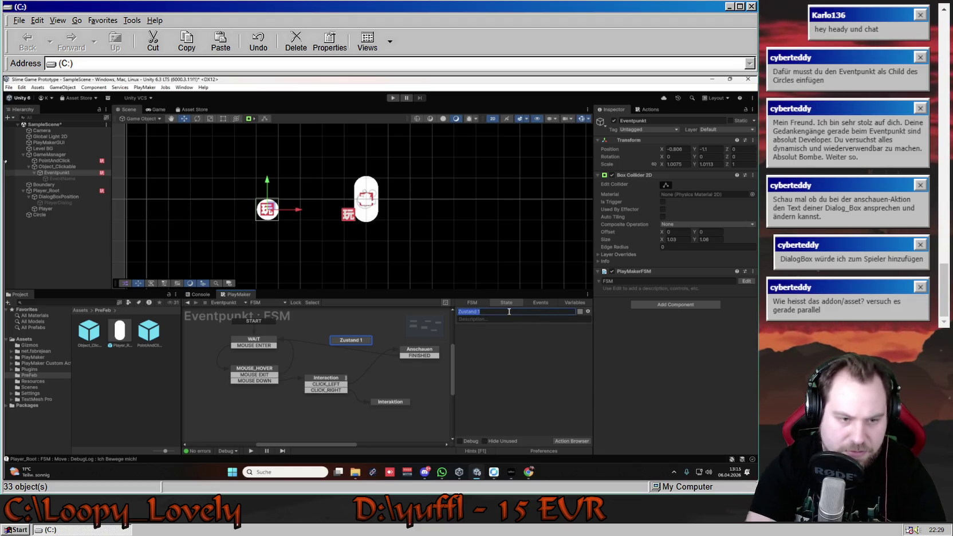
type("TextWait")
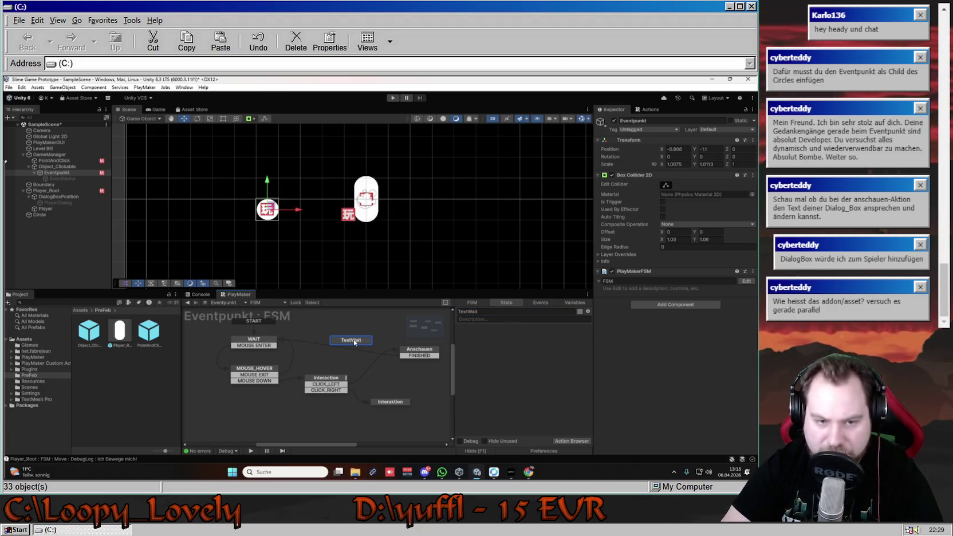
left_click_drag(360, 341, 358, 343)
Give TextWait a 5-second Wait action, then delete the TextWait state.
right_click(505, 344)
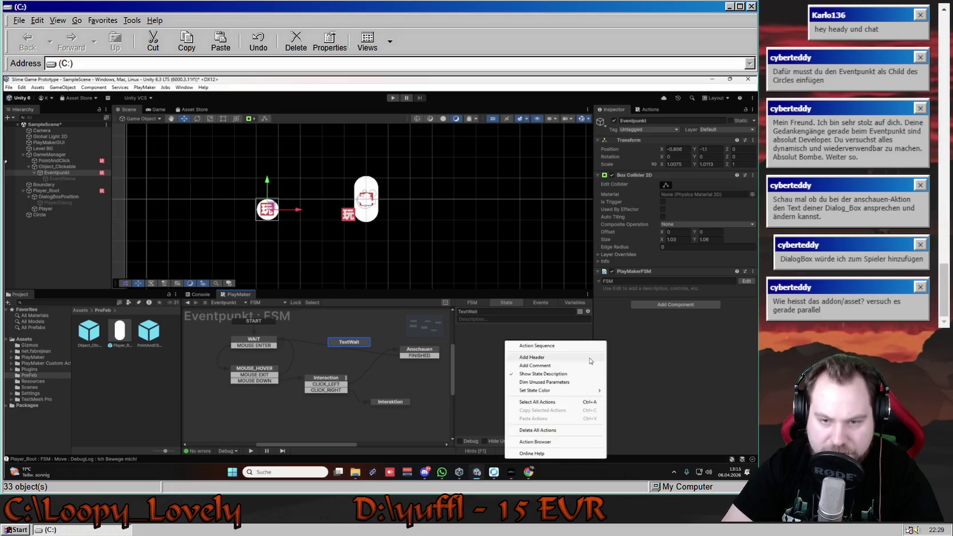
left_click(647, 109)
left_click(721, 118)
left_click(629, 145)
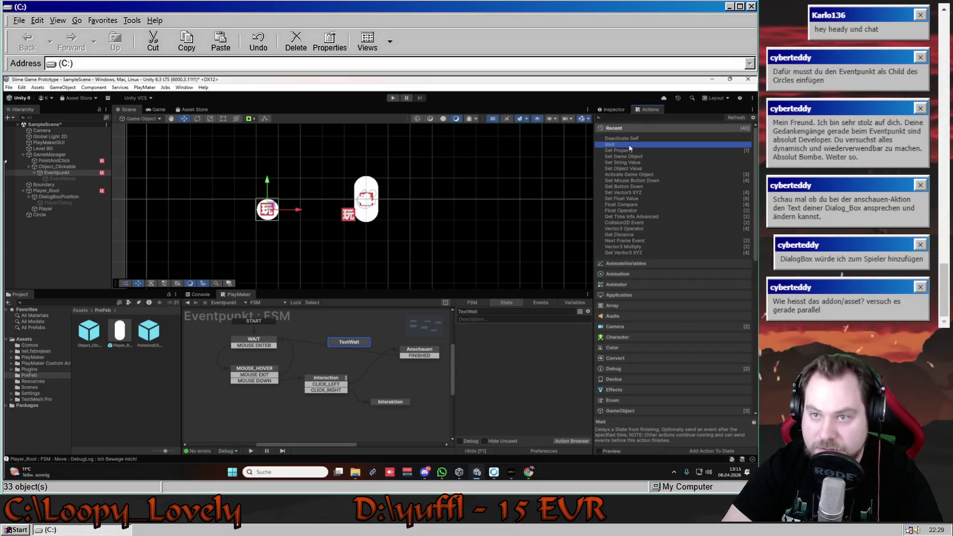
double_click(629, 145)
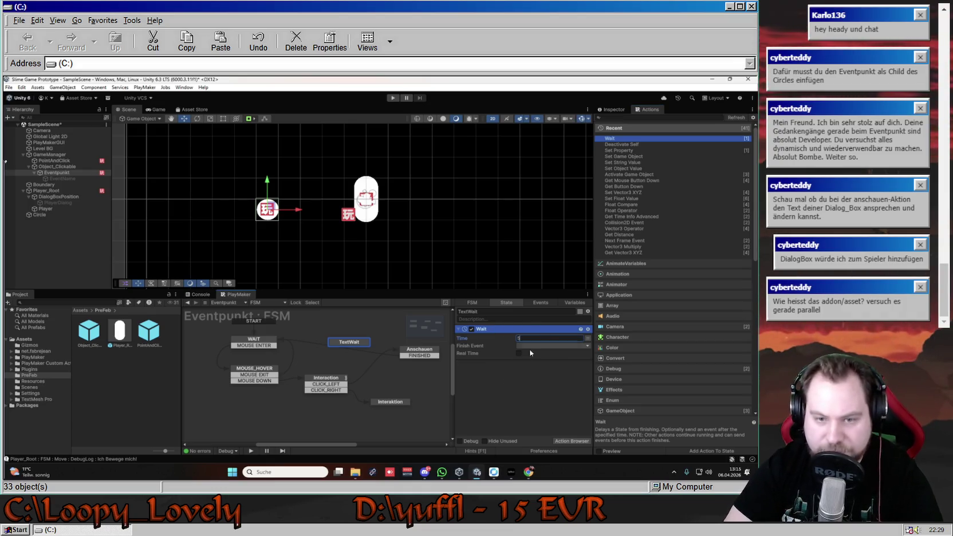
key("Return")
left_click_drag(349, 342, 372, 345)
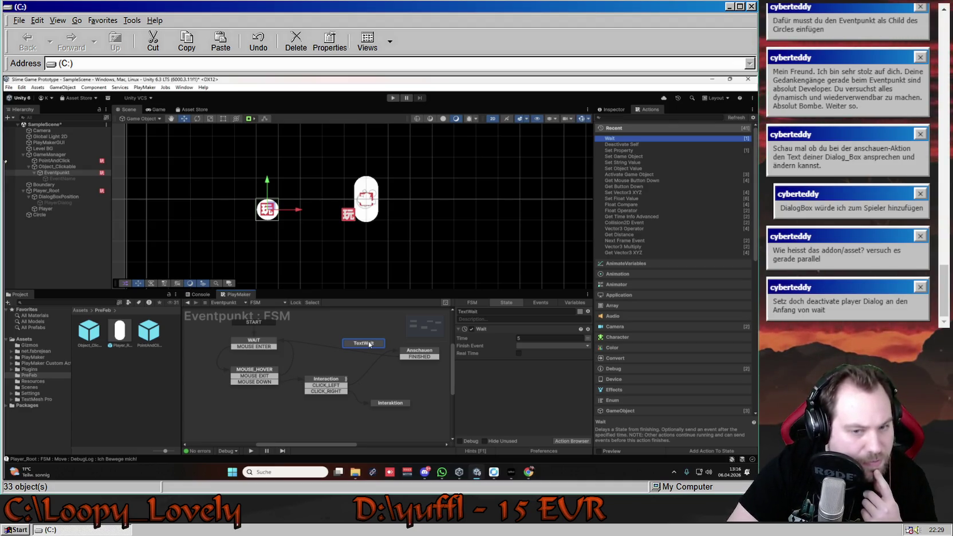
key("Delete")
Place Deactivate PlayerDialog before the 5-second Wait in Anschauen and start Play mode.
left_click(408, 352)
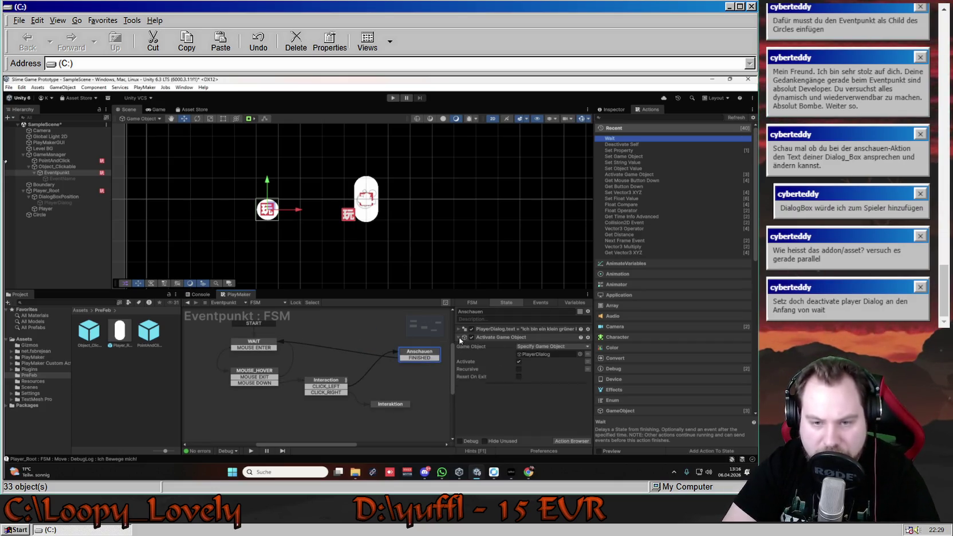
right_click(547, 362)
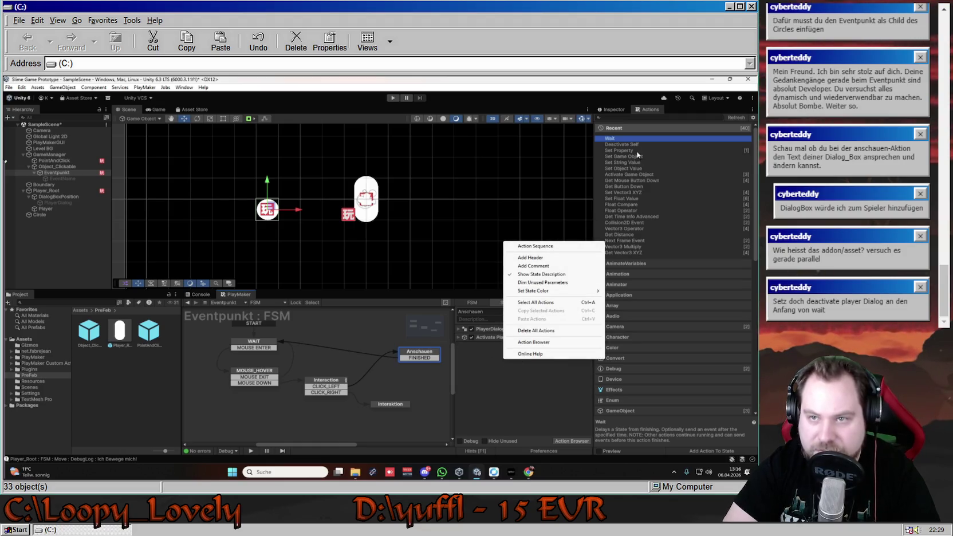
left_click(627, 138)
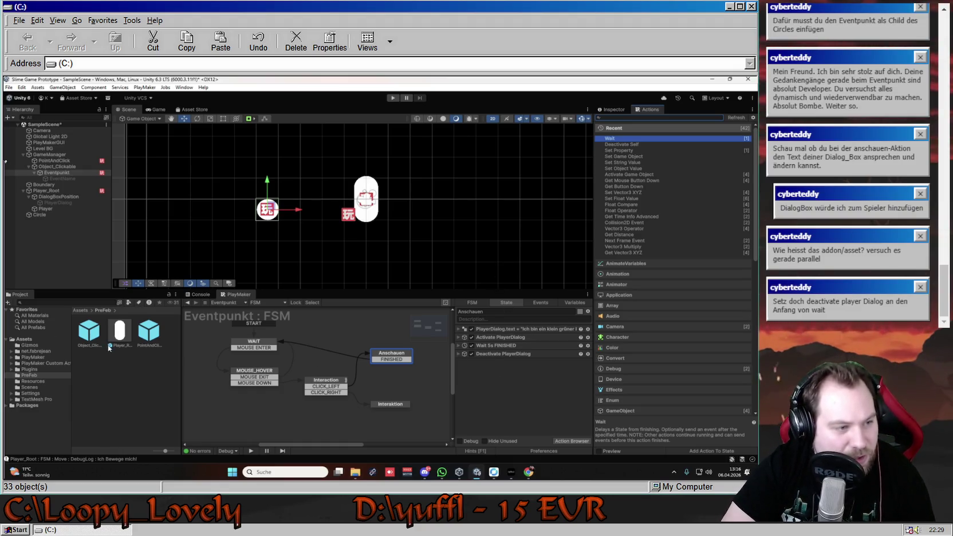
left_click_drag(504, 354, 505, 346)
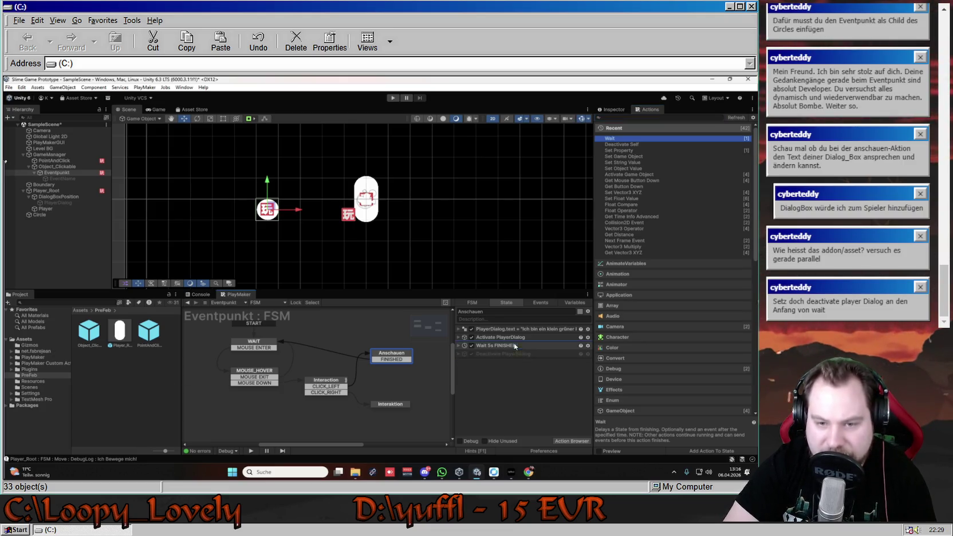
left_click(510, 375)
left_click(392, 98)
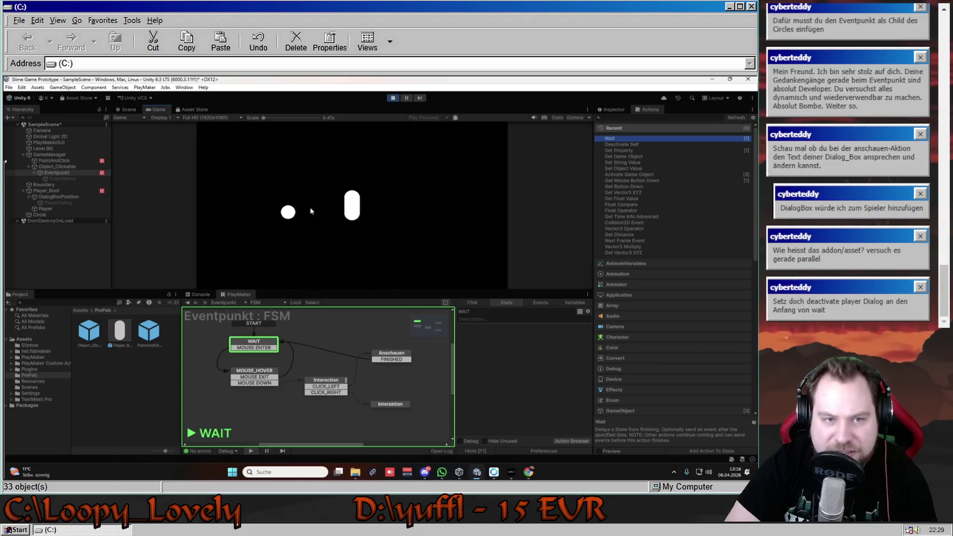
Click the circle to trigger the Anschauen look interaction, then stop the game.
left_click(288, 213)
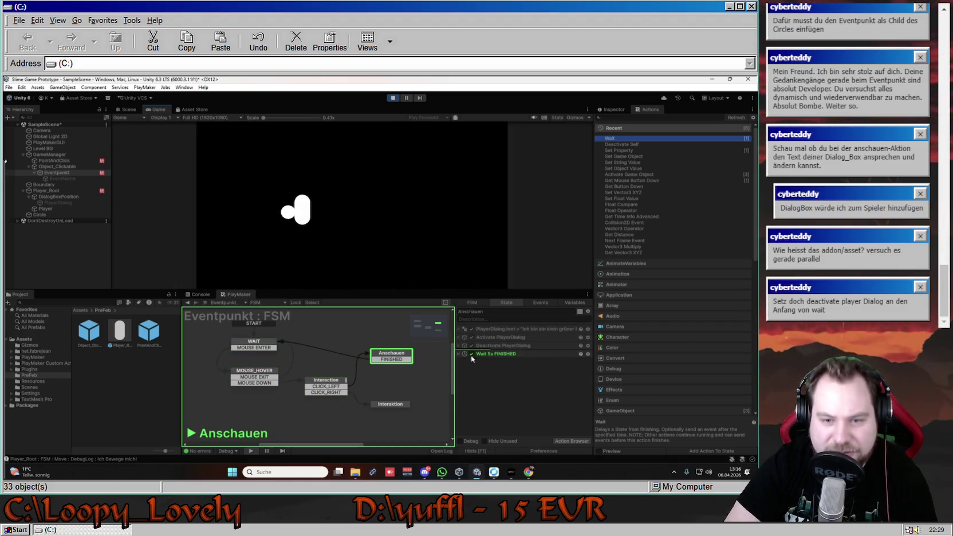
left_click(393, 97)
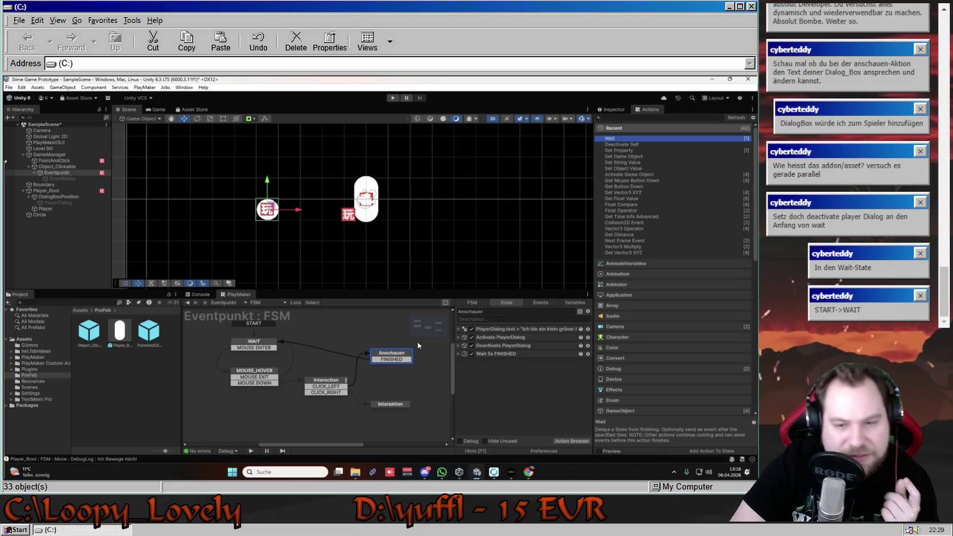
Compare WAIT and Anschauen actions and delete Deactivate PlayerDialog from Anschauen.
left_click(242, 346)
left_click(401, 354)
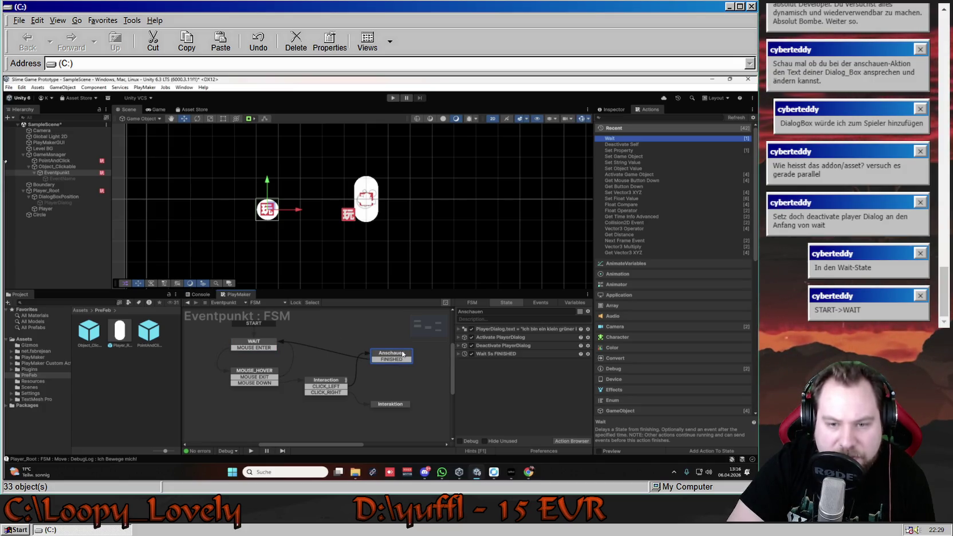
left_click(499, 345)
key("Delete")
left_click(240, 346)
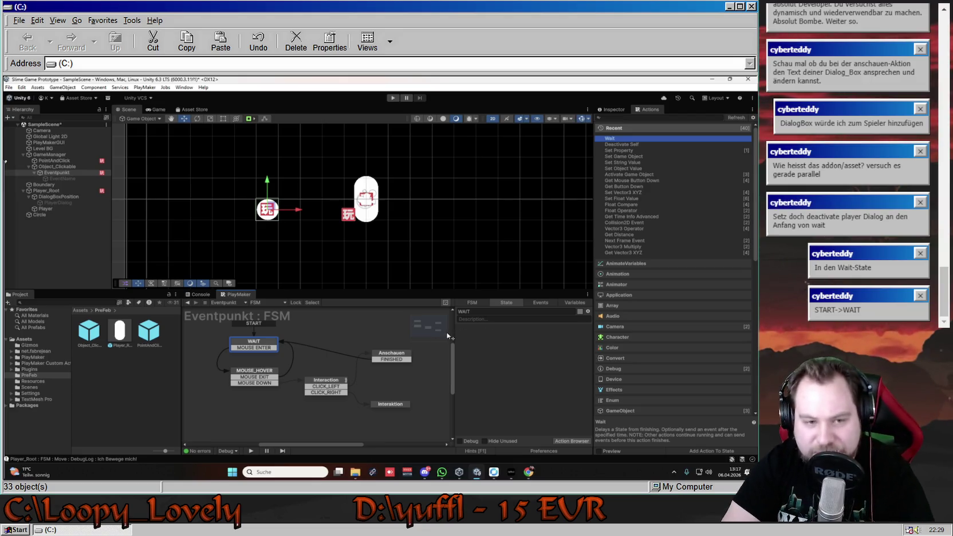
left_click(399, 355)
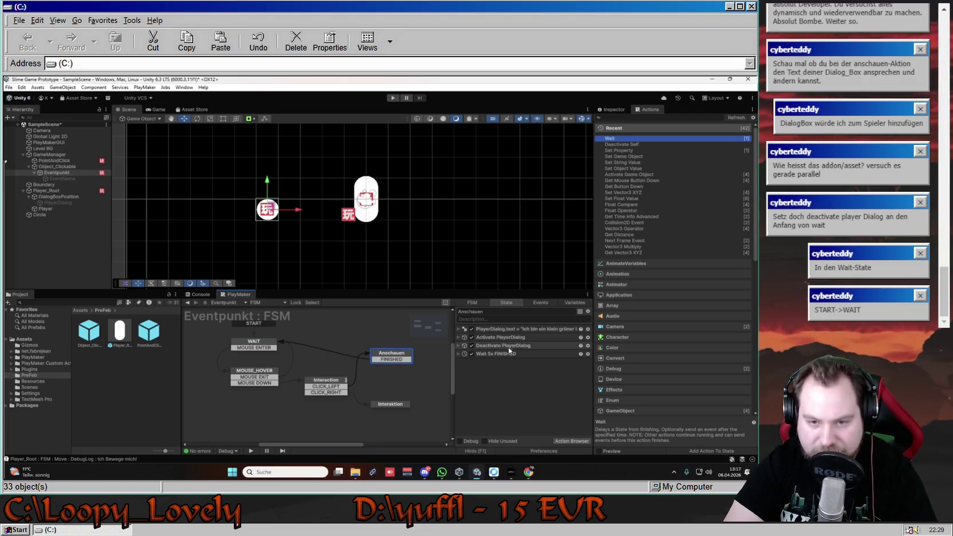
Drag Deactivate PlayerDialog and the 5-second Wait into WAIT, Wait first, then start Play.
left_click_drag(498, 347, 273, 345)
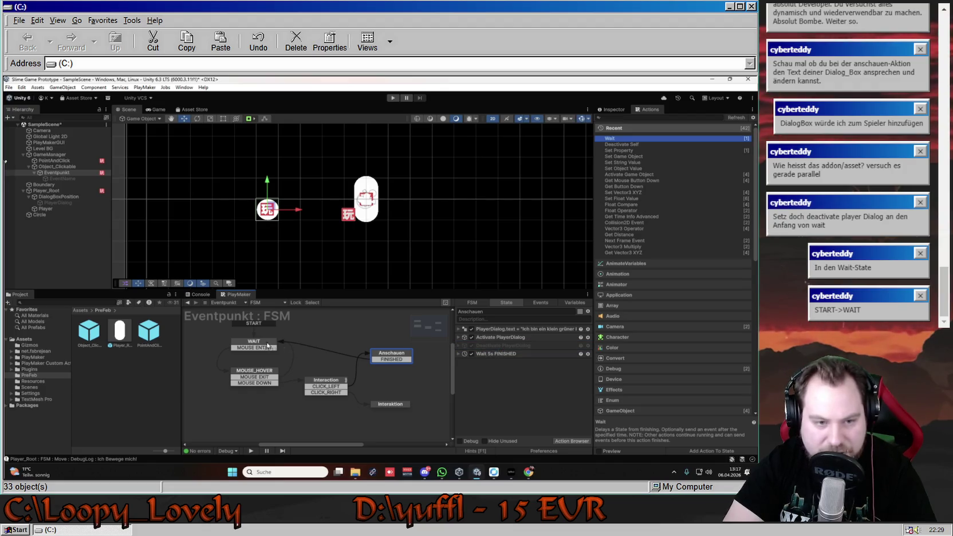
left_click(399, 355)
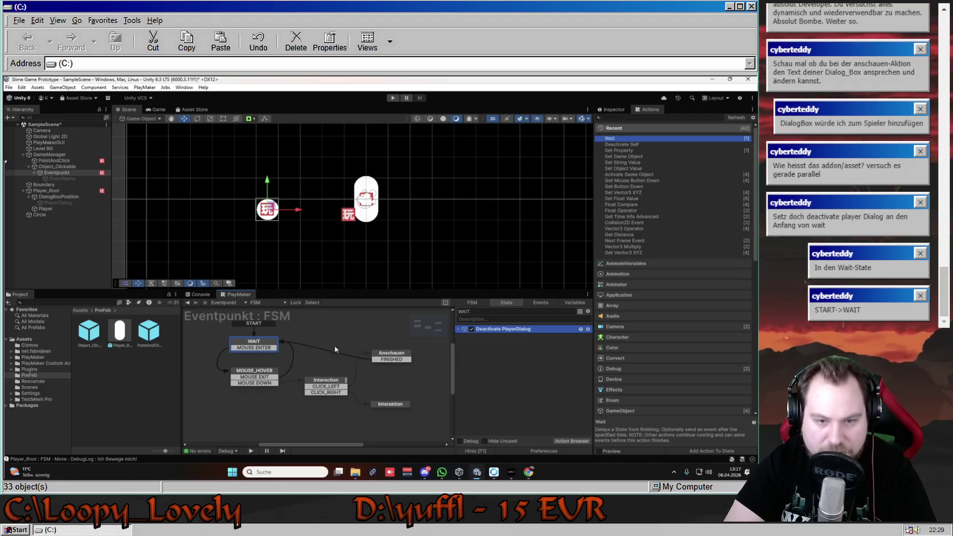
left_click_drag(496, 345, 253, 344)
left_click(517, 330)
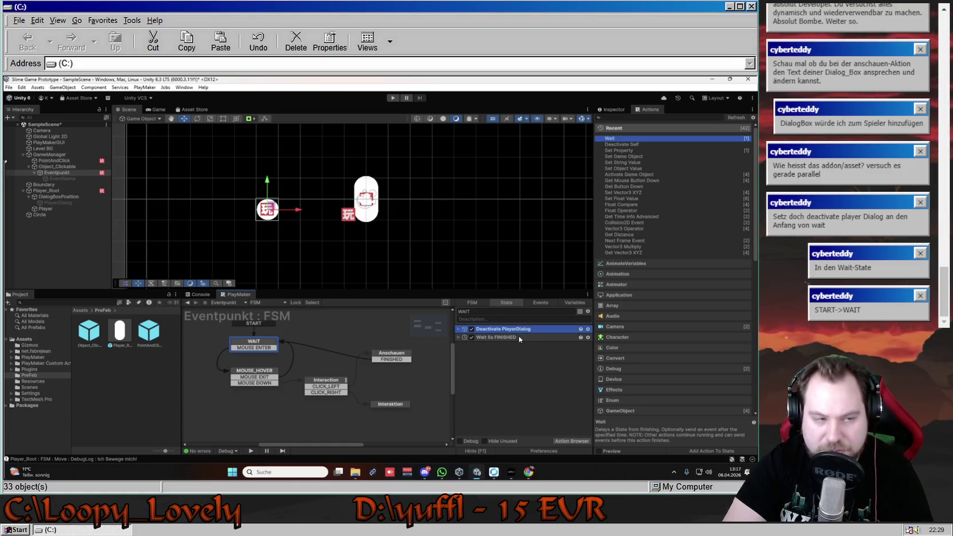
left_click_drag(499, 338, 494, 329)
left_click(504, 362)
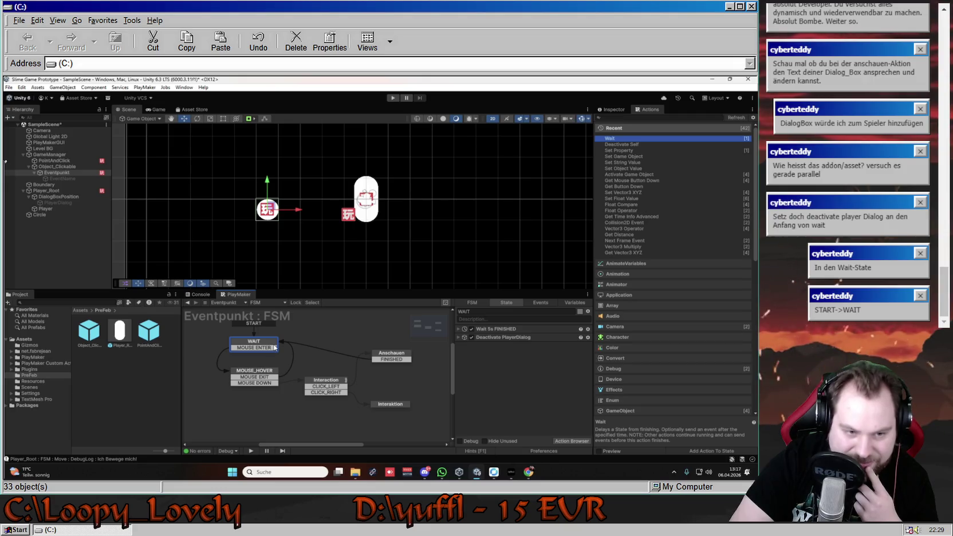
left_click(393, 98)
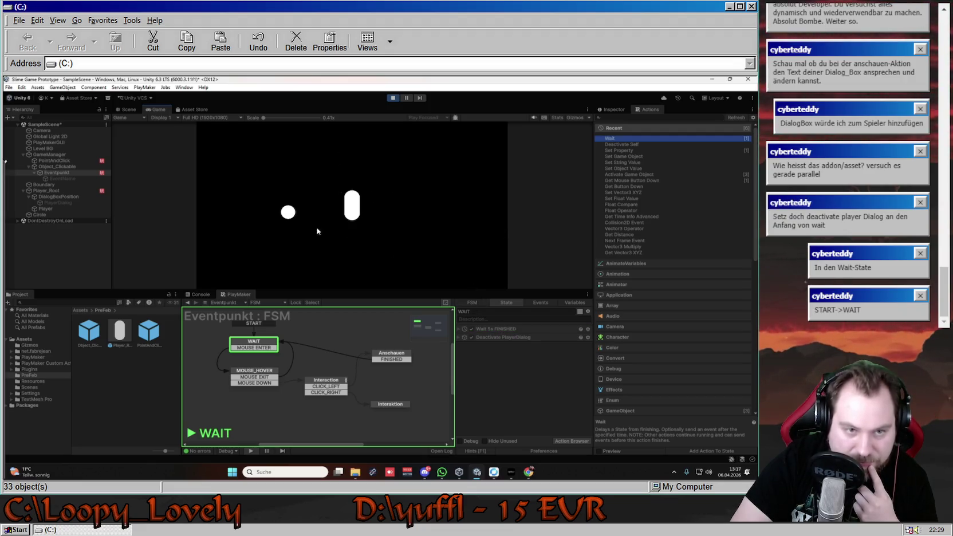
Stop the run, drag the 5-second Wait back into Anschauen, and replay the game.
mouse_move(288, 210)
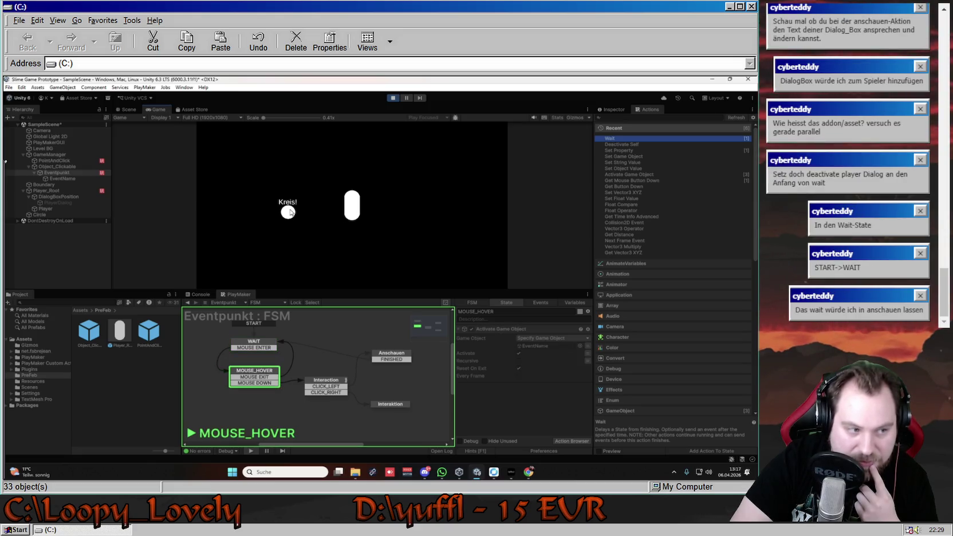
left_click(393, 98)
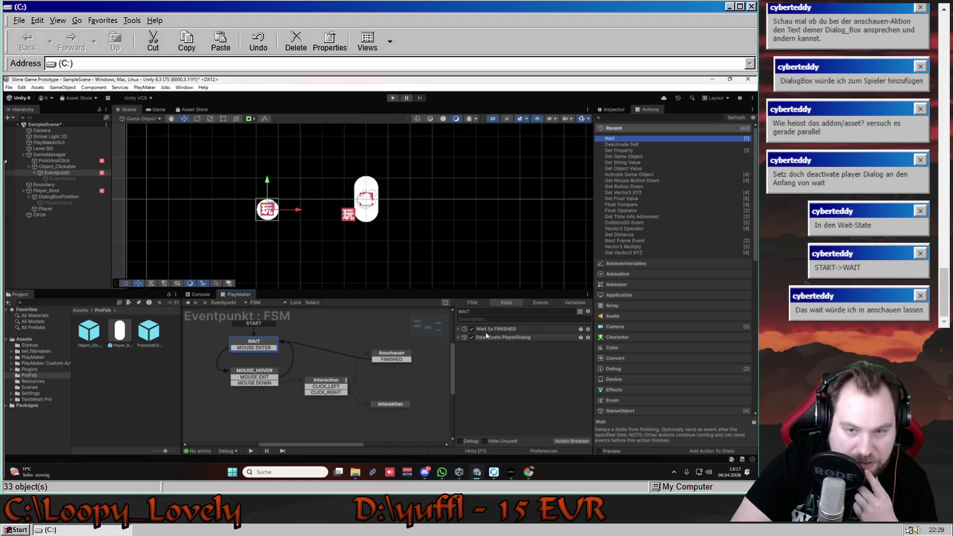
left_click_drag(504, 329, 394, 356)
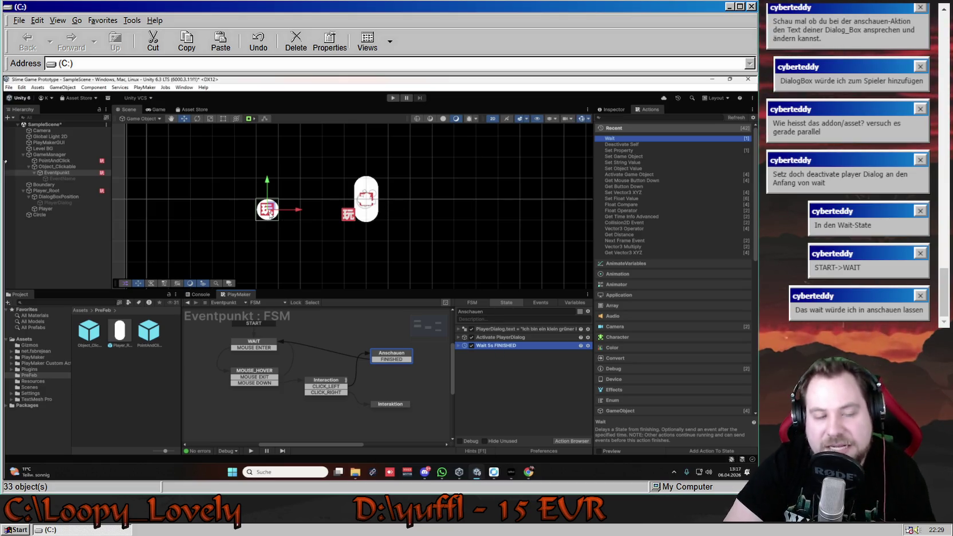
left_click(393, 98)
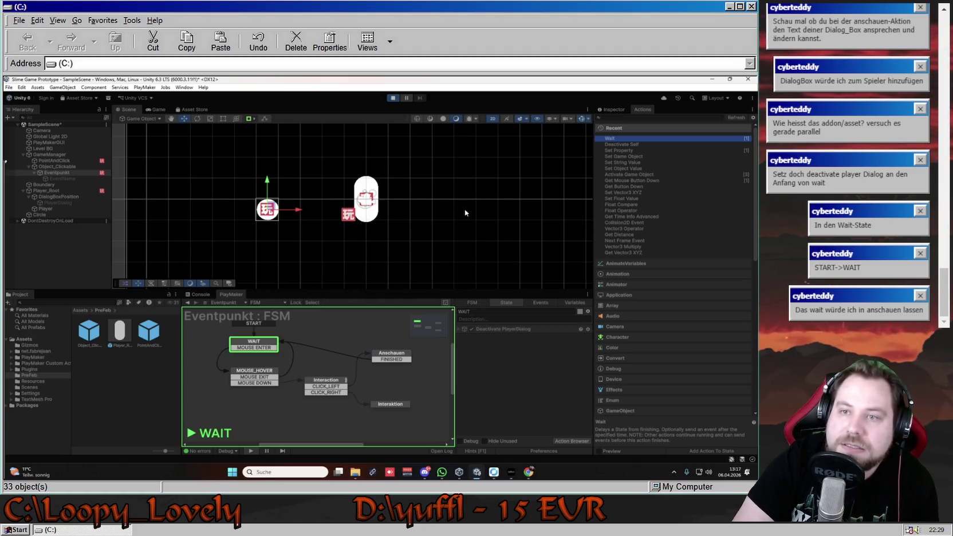
Trigger the circle's look dialog twice, walking the player away each time, then stop Play mode.
mouse_move(286, 214)
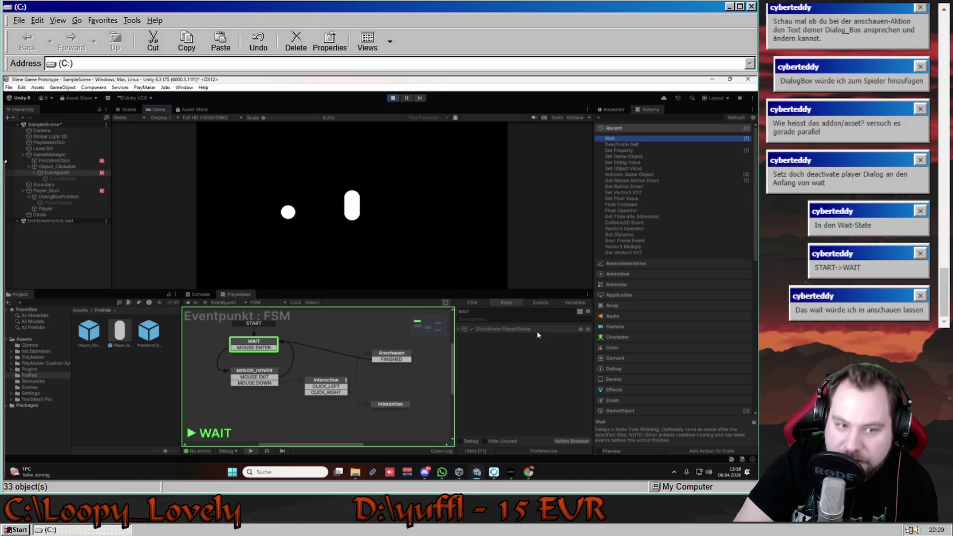
left_click(289, 212)
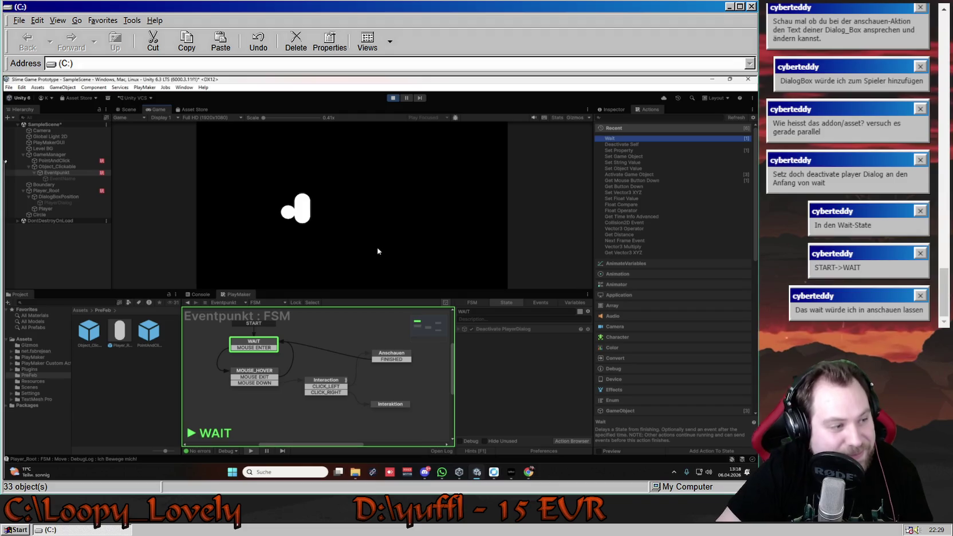
left_click(367, 211)
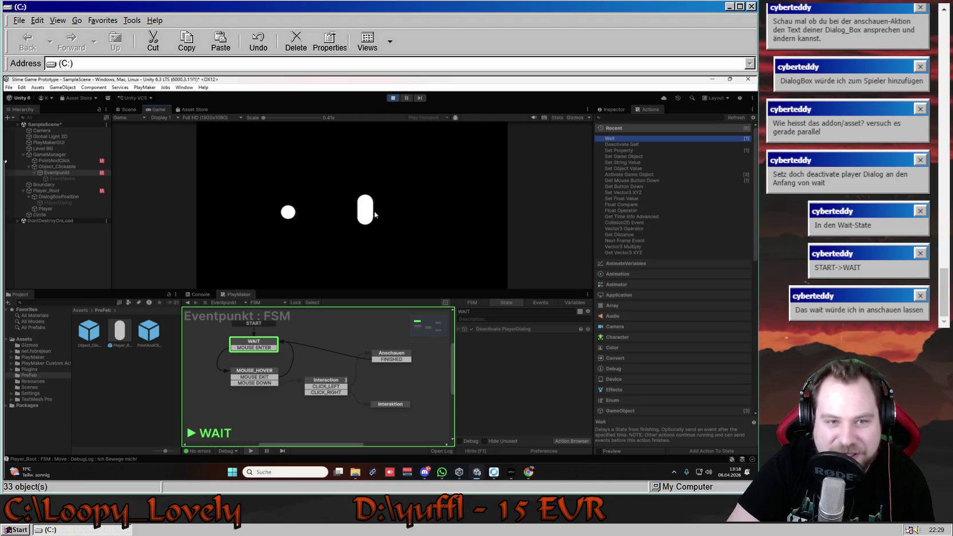
mouse_move(288, 213)
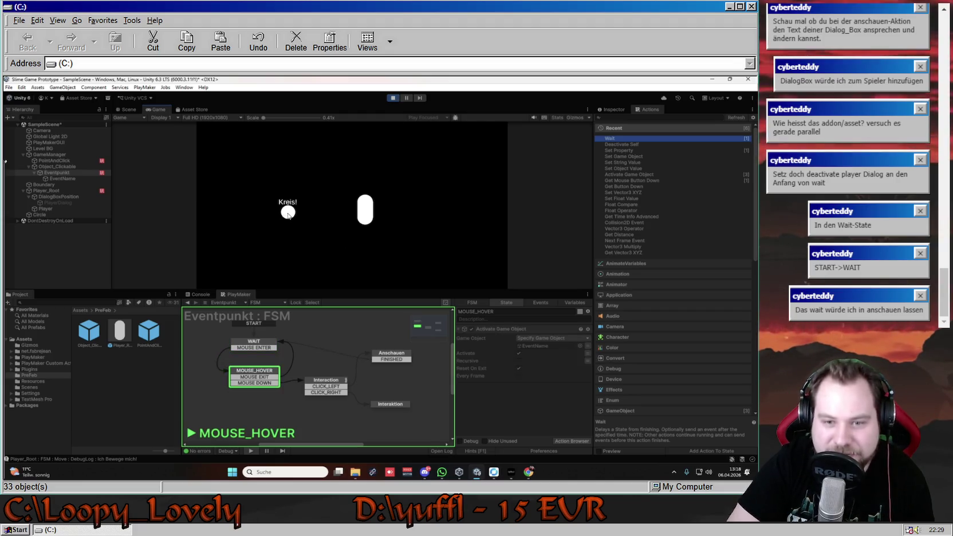
left_click(287, 213)
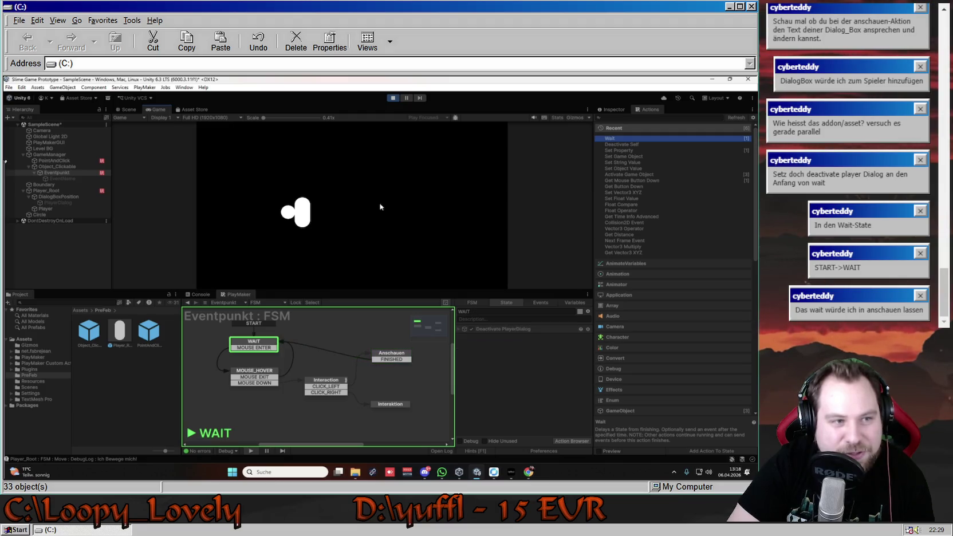
left_click(409, 211)
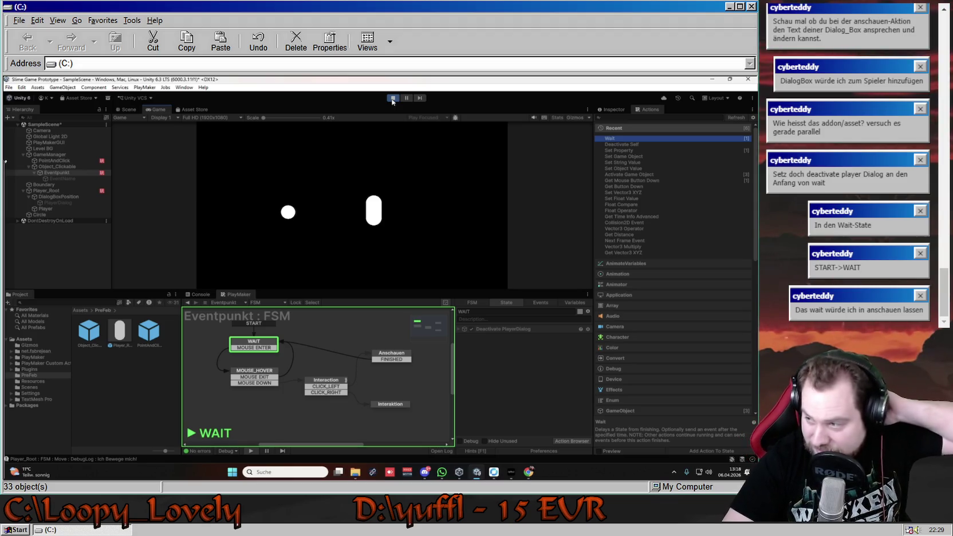
left_click(392, 100)
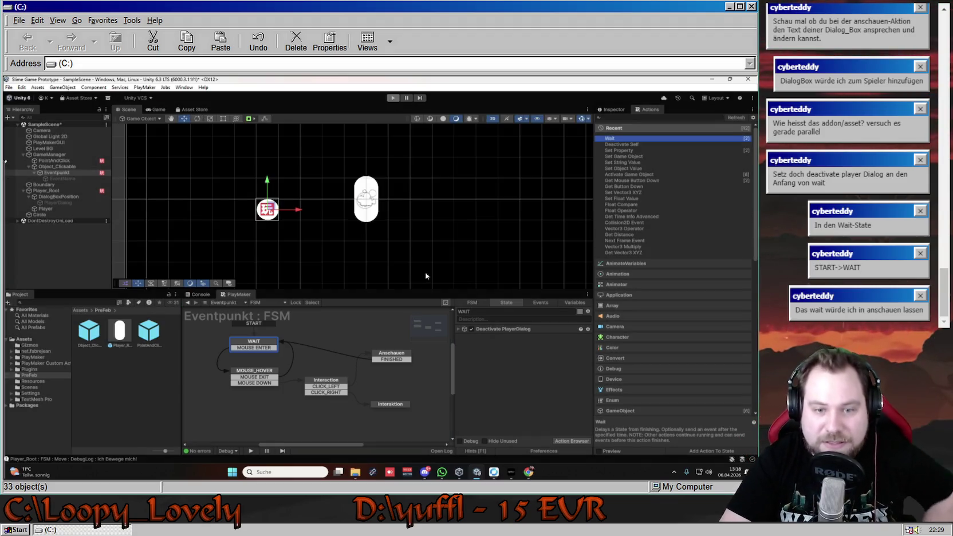
Inspect the Anschauen state's PlayerDialog text action, then select the player capsule in the scene.
left_click(392, 355)
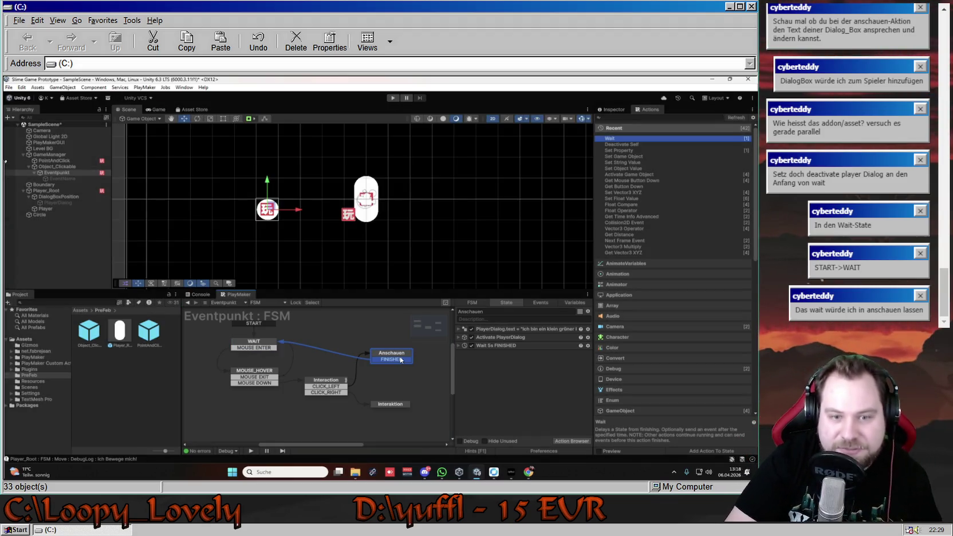
left_click(524, 330)
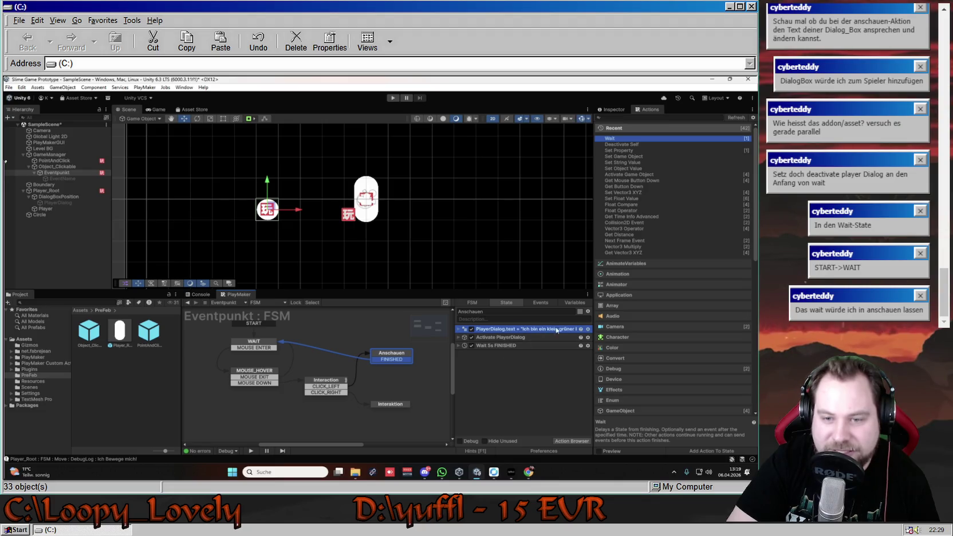
left_click(362, 219)
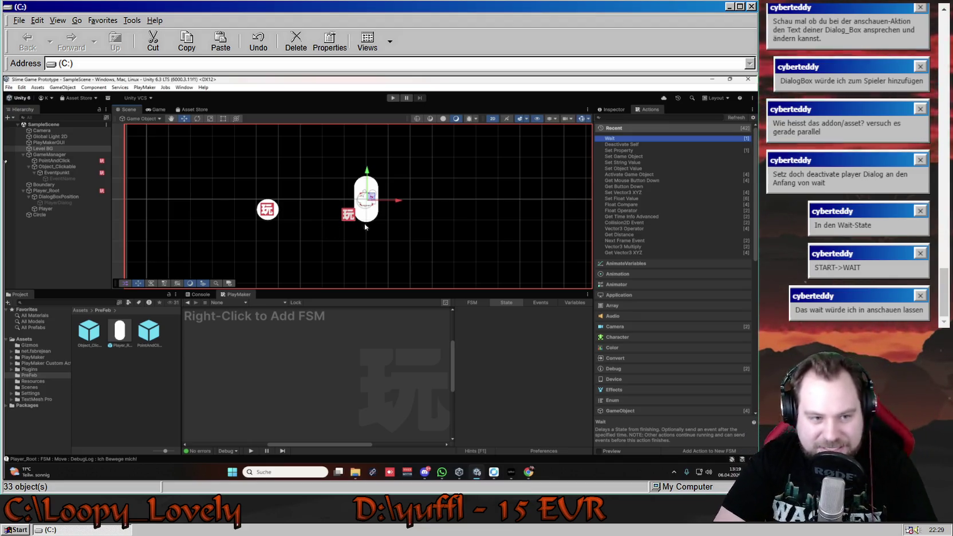
Compare the Player_Root, Eventpunkt and PointAndClick FSM graphs by switching between them.
left_click(46, 190)
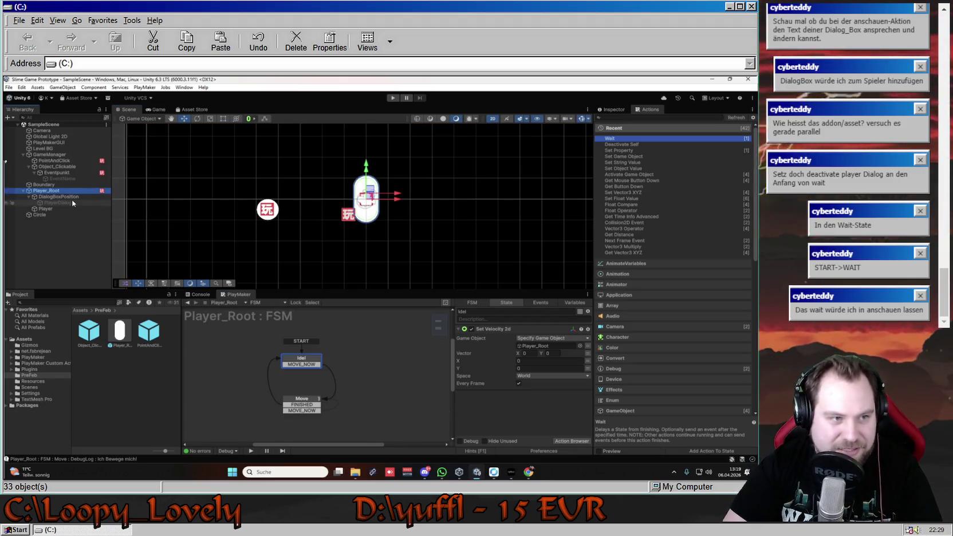
left_click(80, 172)
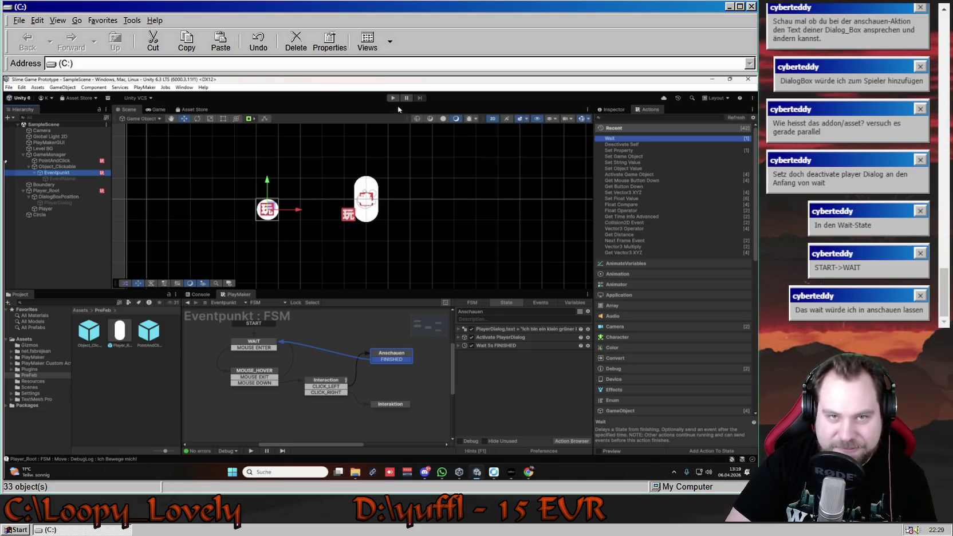
left_click(54, 160)
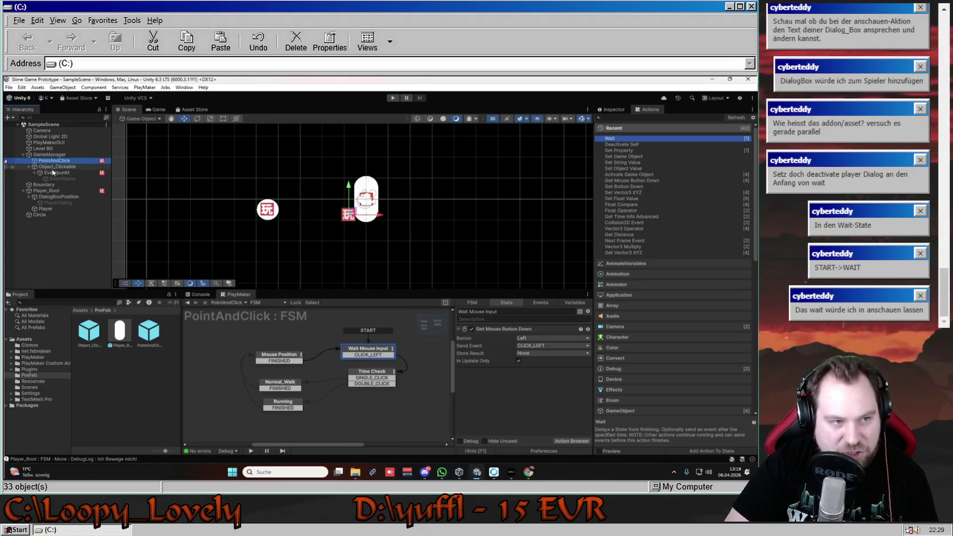
left_click(57, 197)
left_click(51, 192)
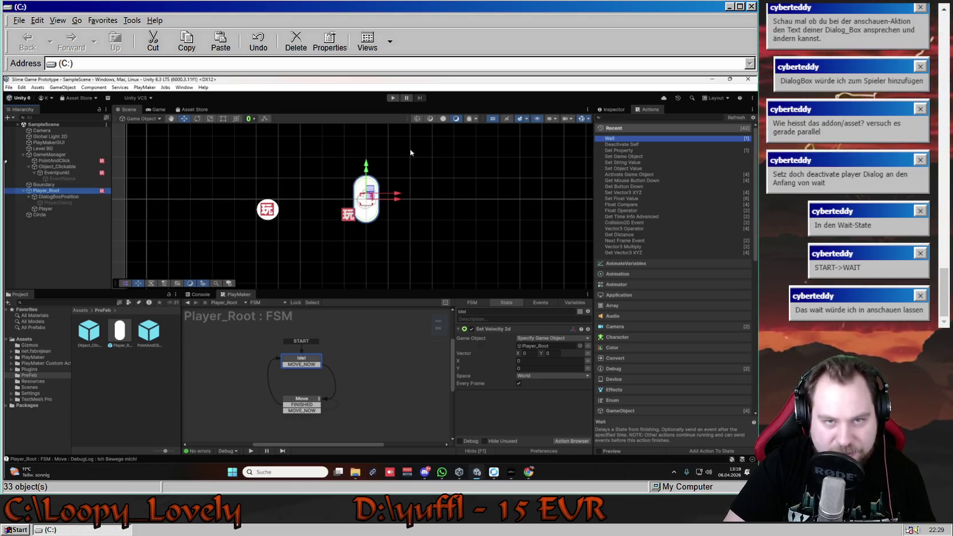
left_click(73, 173)
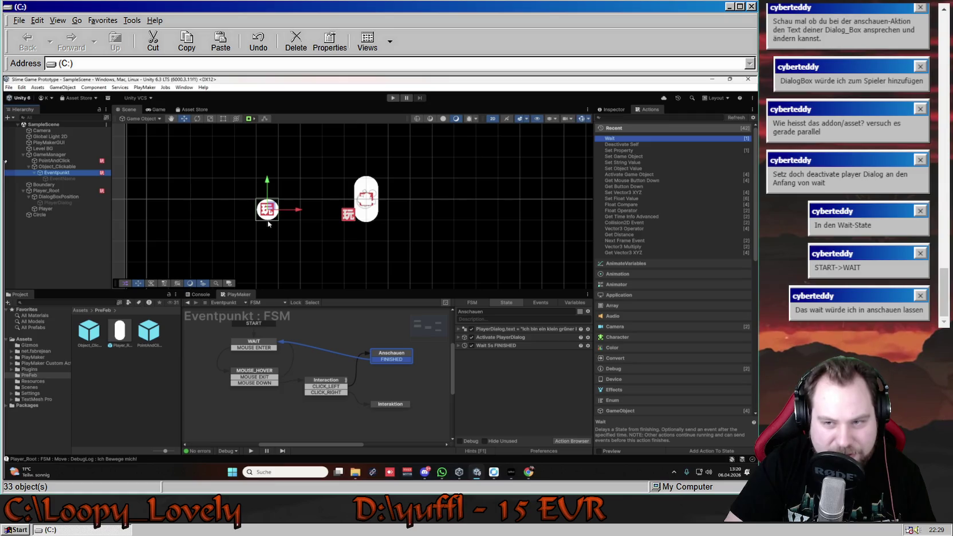
left_click(61, 191)
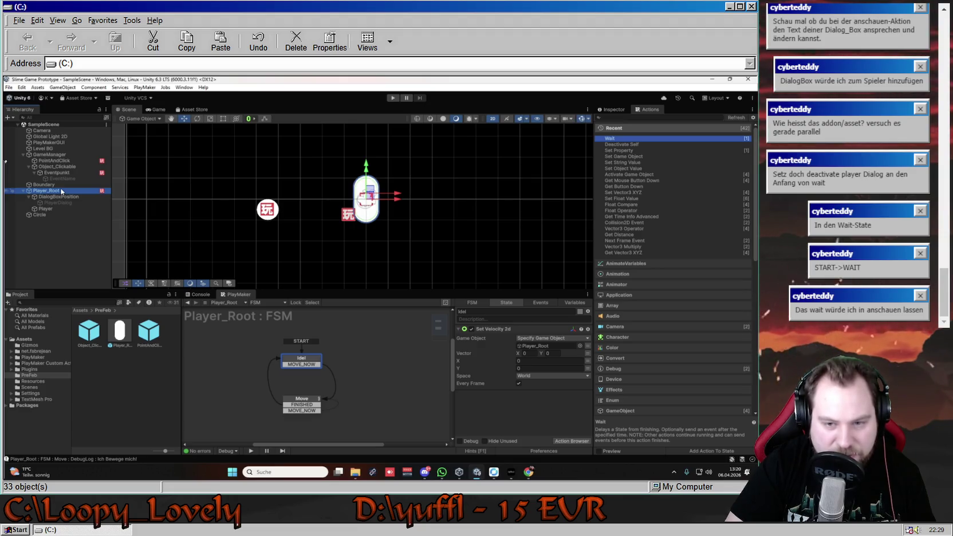
left_click(71, 161)
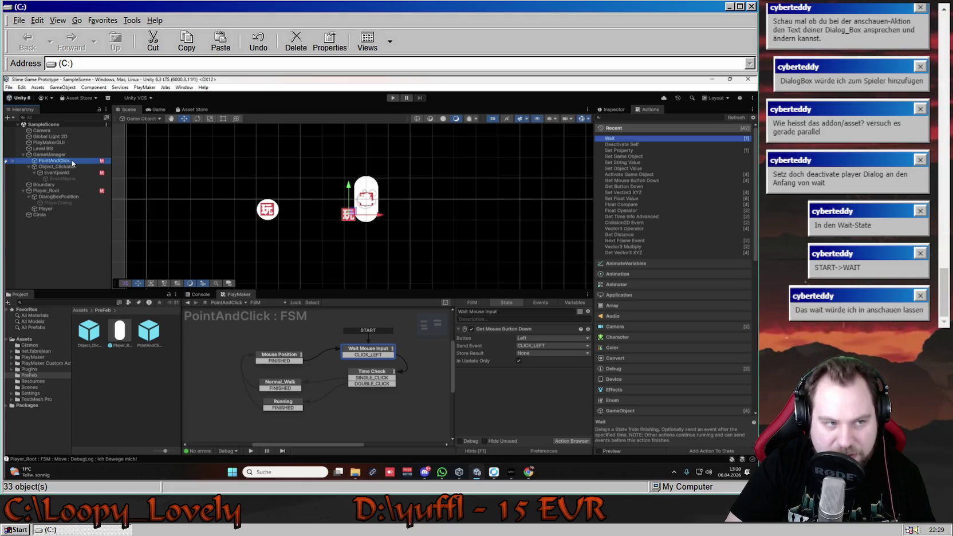
left_click(69, 174)
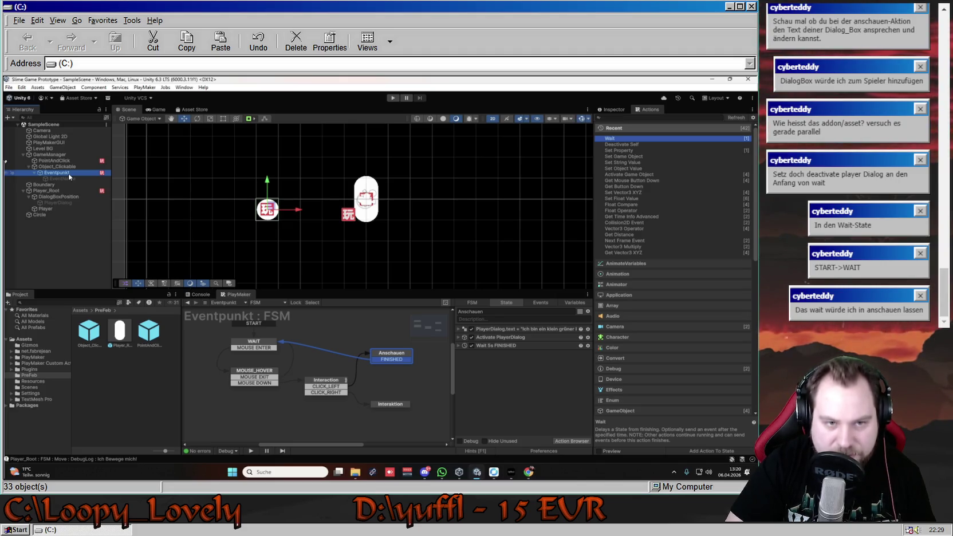
Recheck Player_Root and PointAndClick, then return to Eventpunkt and shift Anschauen up-right.
left_click(66, 191)
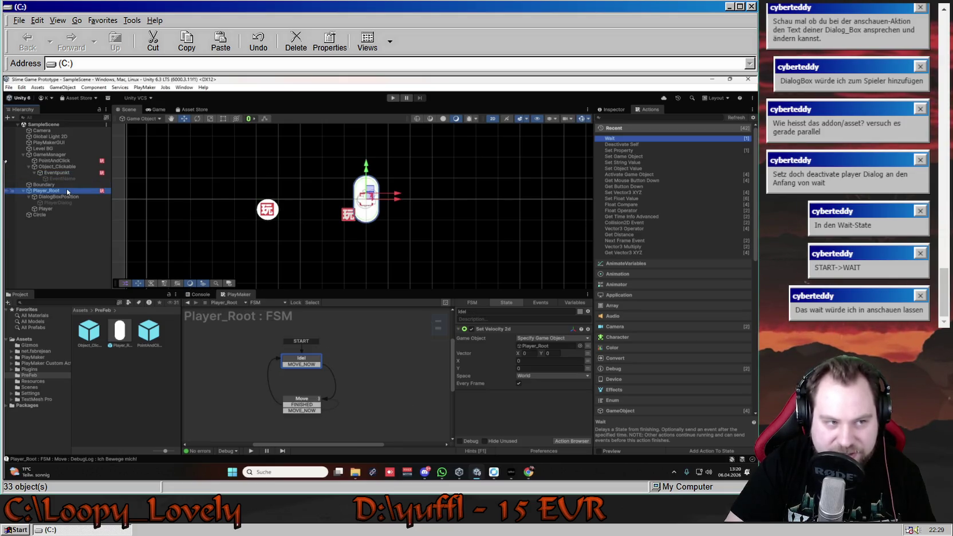
left_click(74, 162)
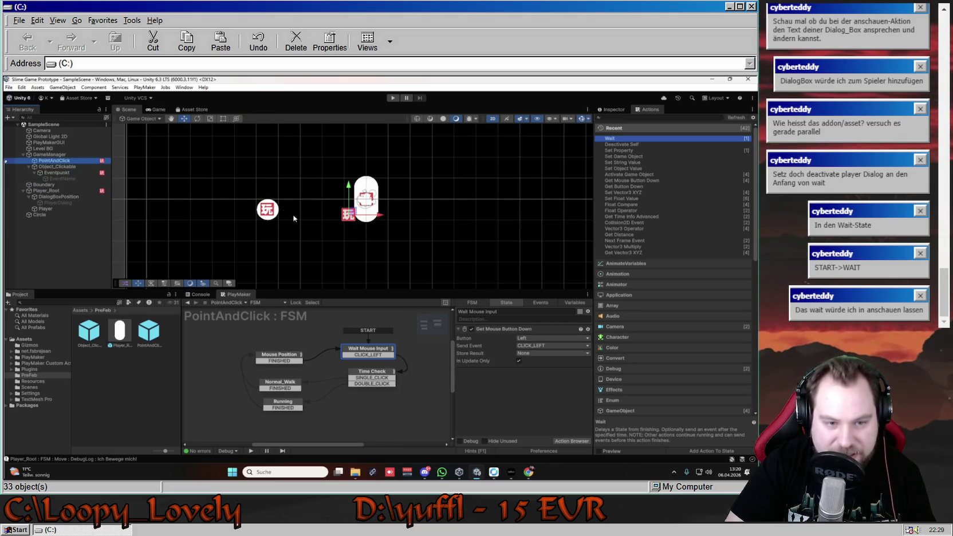
left_click(57, 192)
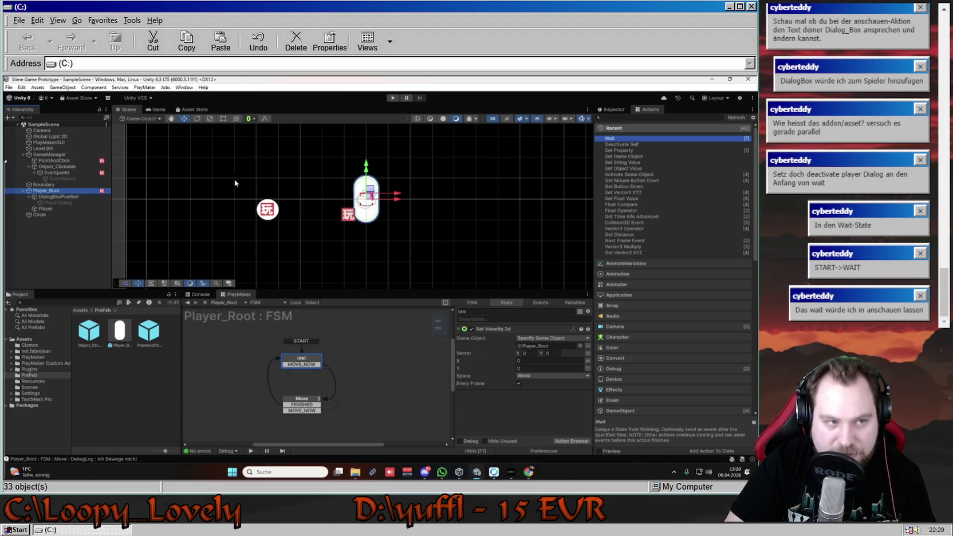
left_click(68, 172)
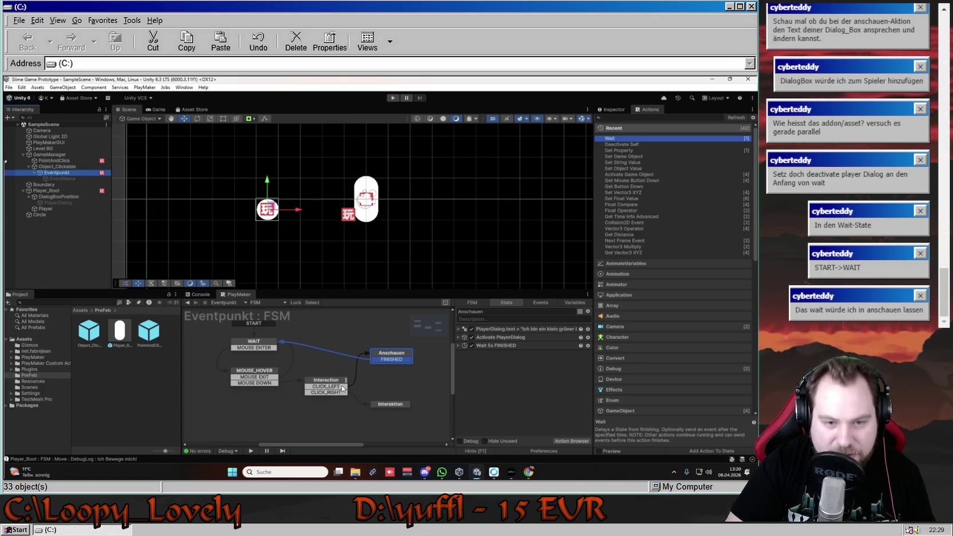
left_click_drag(392, 356, 401, 344)
Add a new state, Zustand 1, and place it below the Anschauen state.
right_click(395, 367)
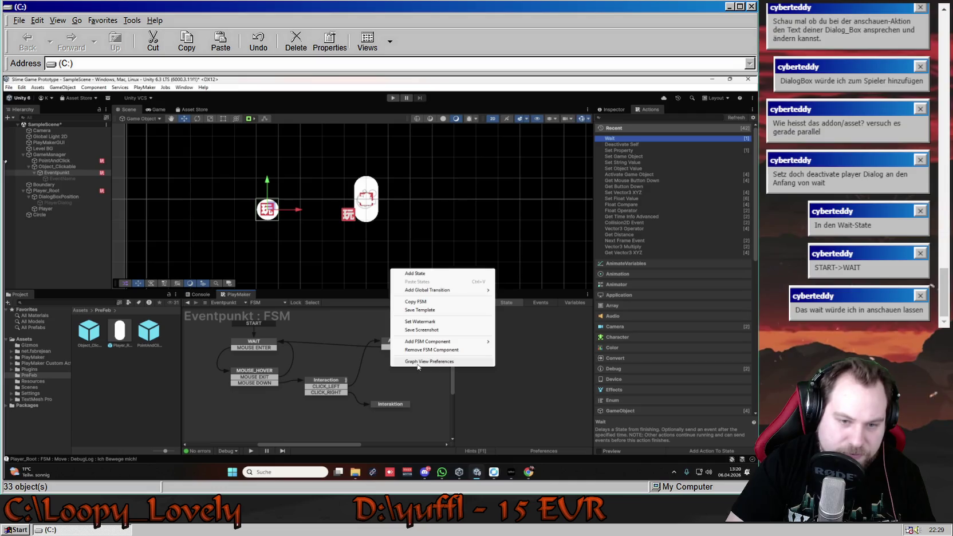
left_click(412, 274)
left_click_drag(415, 372, 385, 368)
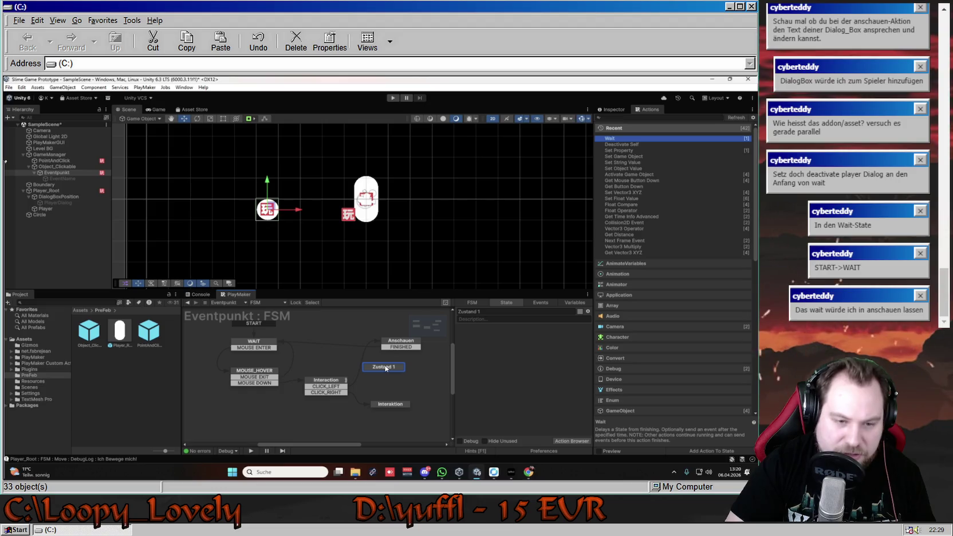
left_click_drag(376, 367, 389, 370)
left_click(373, 342)
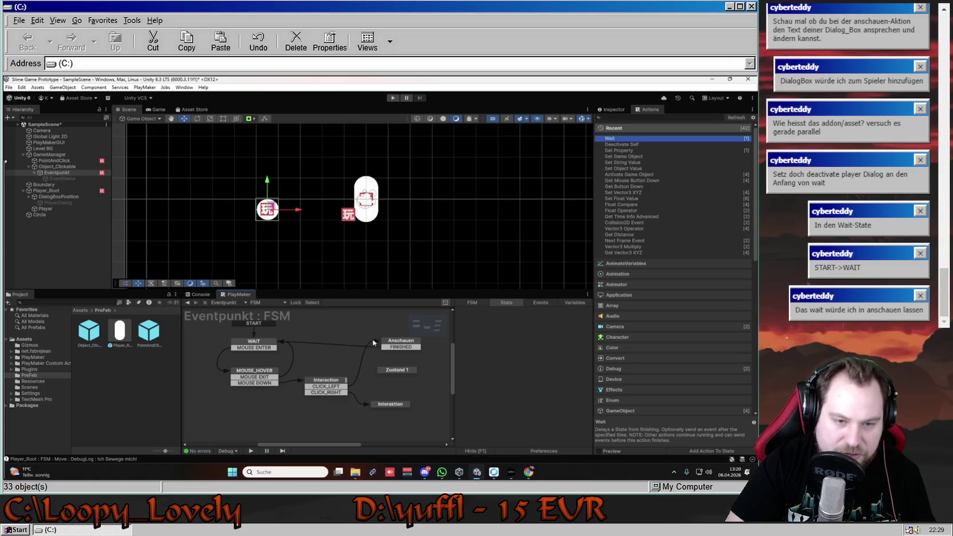
Redirect the Interaction state's CLICK_LEFT transition to Zustand 1 and select Zustand 1.
left_click(367, 355)
left_click(344, 390)
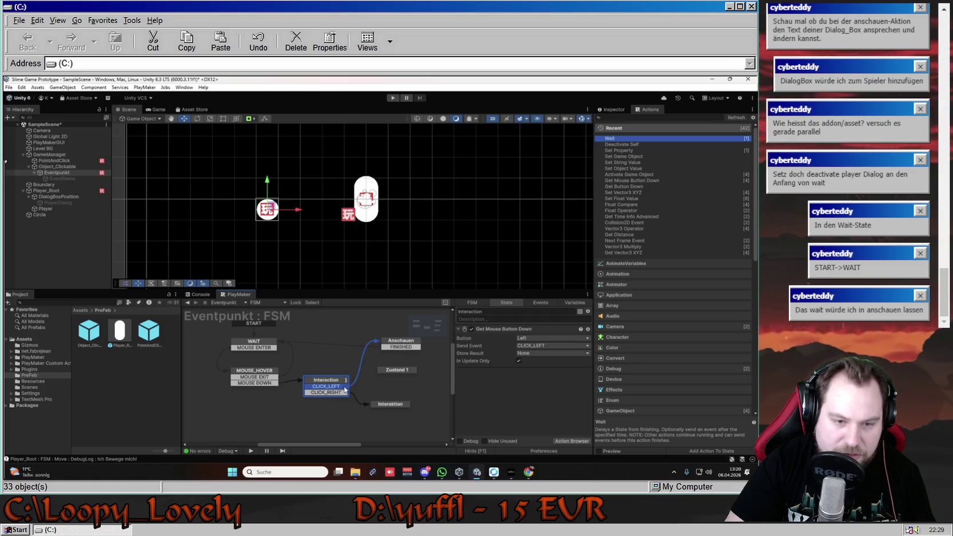
left_click(376, 340)
left_click_drag(347, 387, 396, 370)
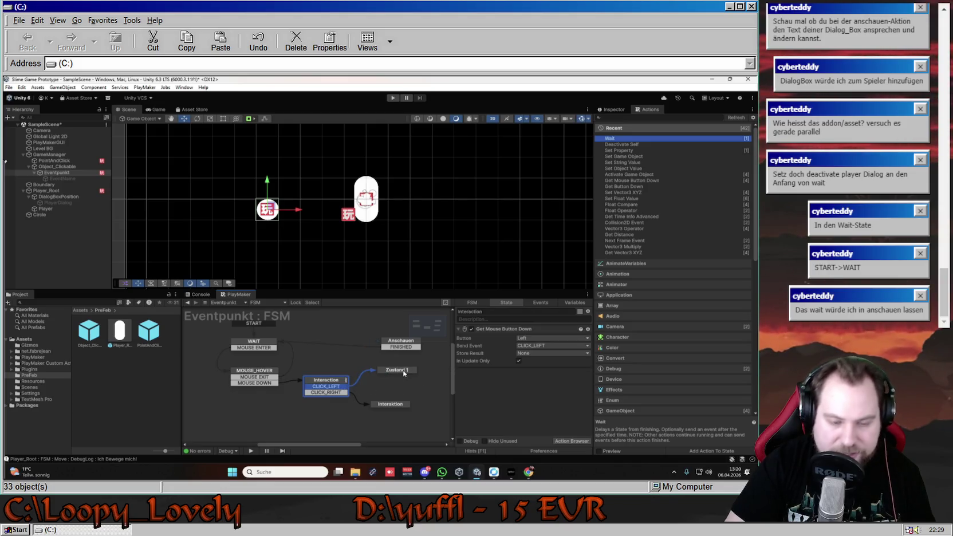
left_click(404, 372)
left_click(492, 312)
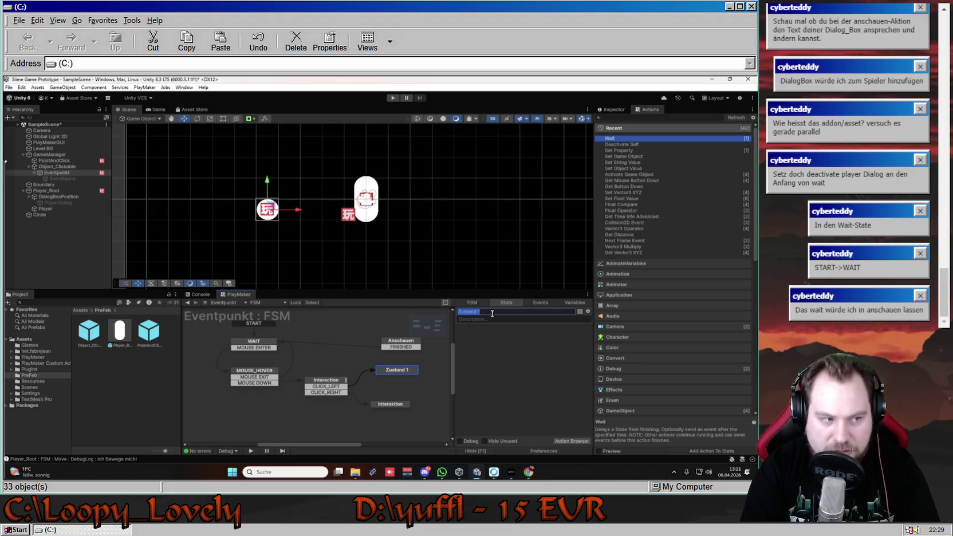
Rename Zustand 1 to PLAYER_MOVE and nudge it up-left.
type("Player_Move")
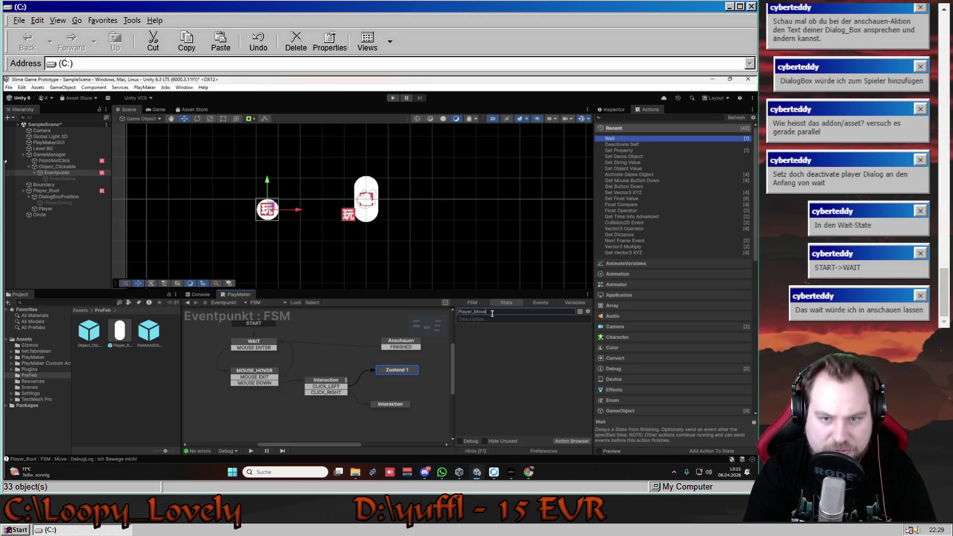
type("St")
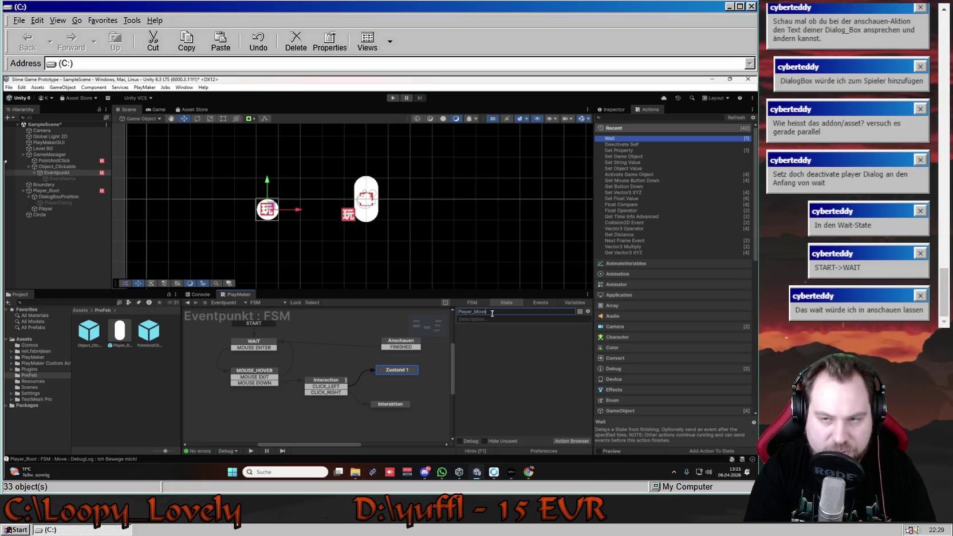
key("Return")
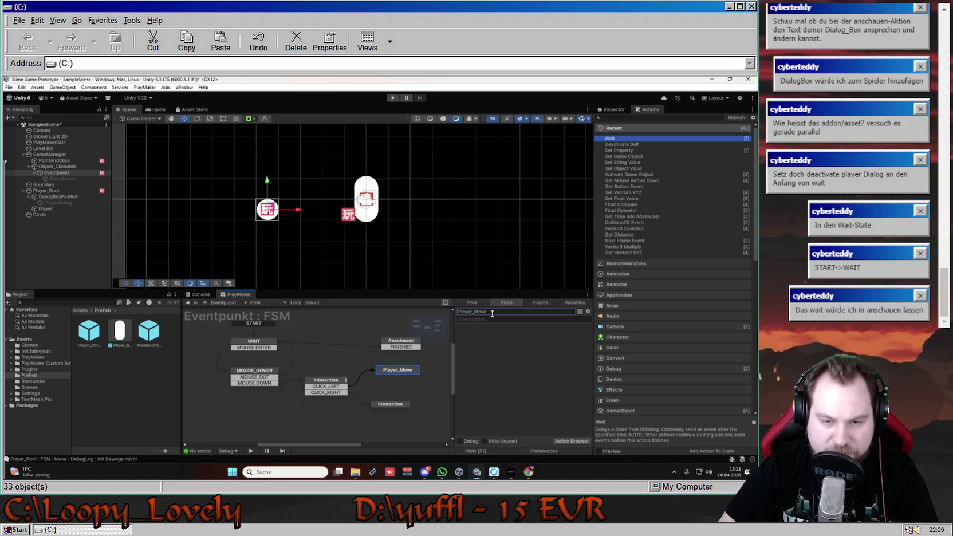
double_click(480, 311)
type("P")
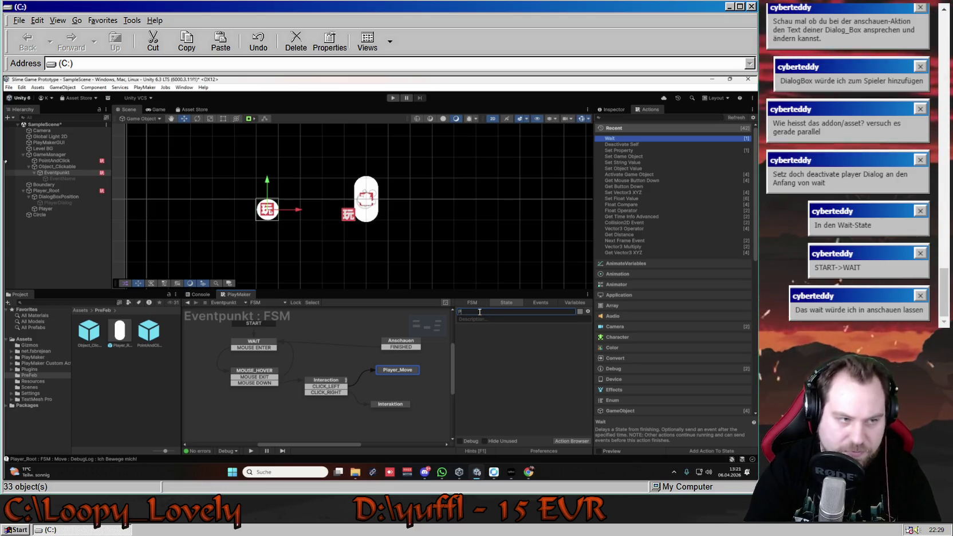
type("LAYER_MOVE")
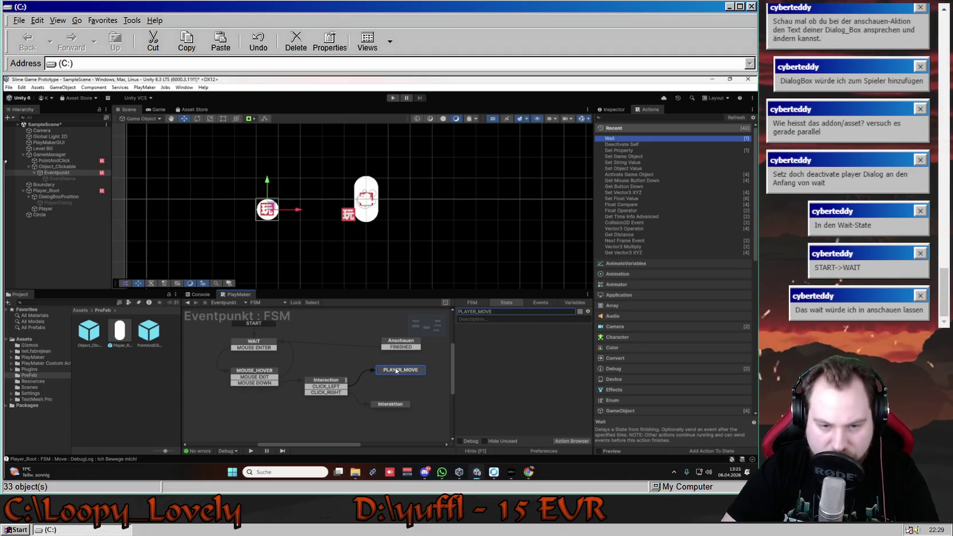
left_click_drag(395, 369, 378, 364)
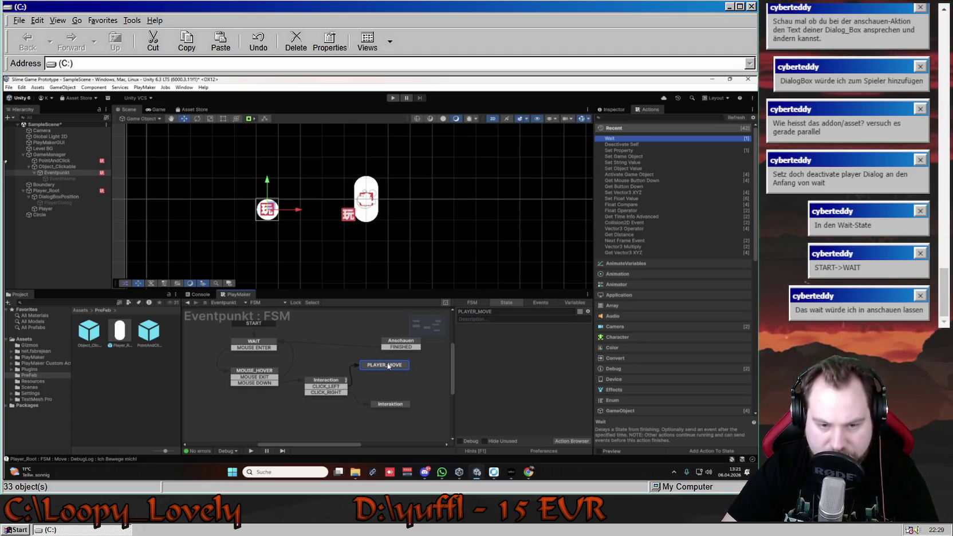
Rename the Interaction state to INTERACTION.
left_click(397, 404)
left_click(487, 313)
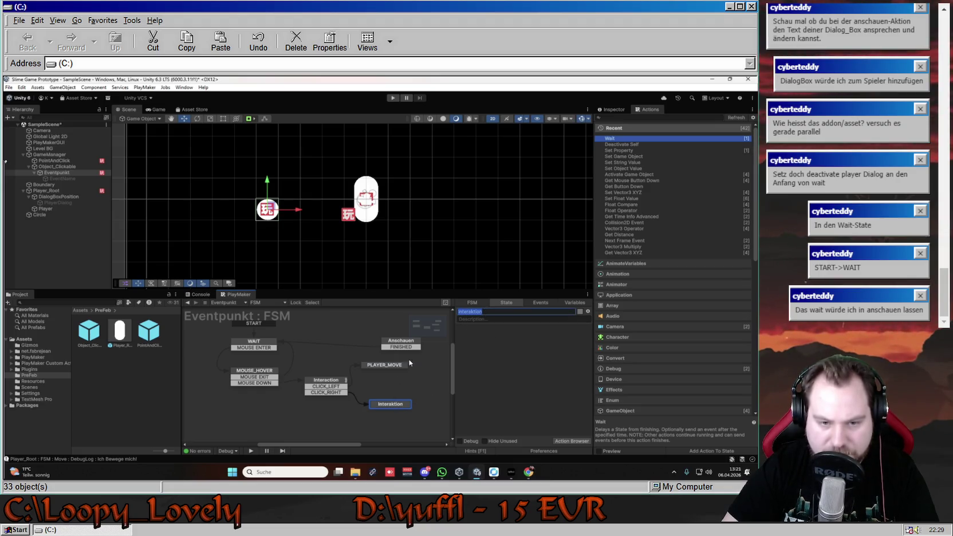
left_click(335, 382)
left_click(466, 313)
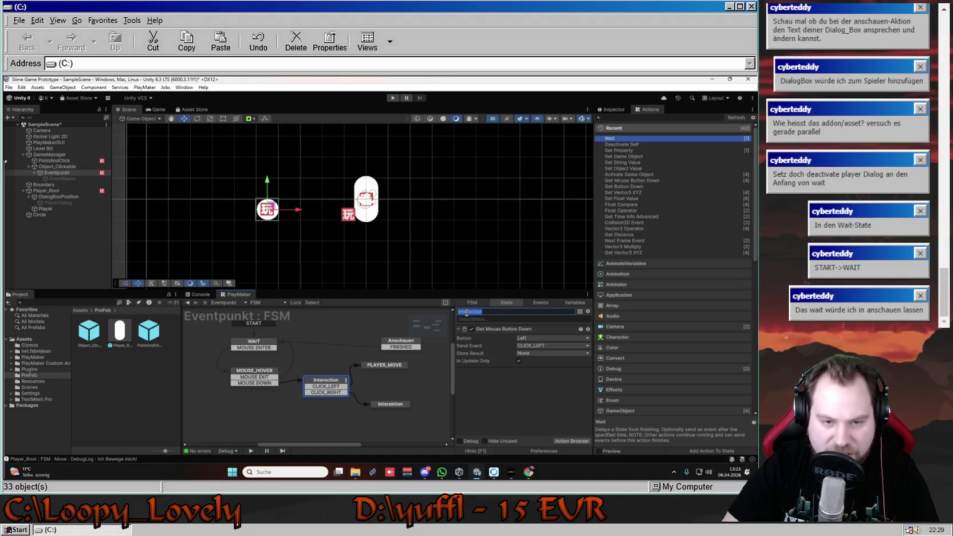
type("INTERAC")
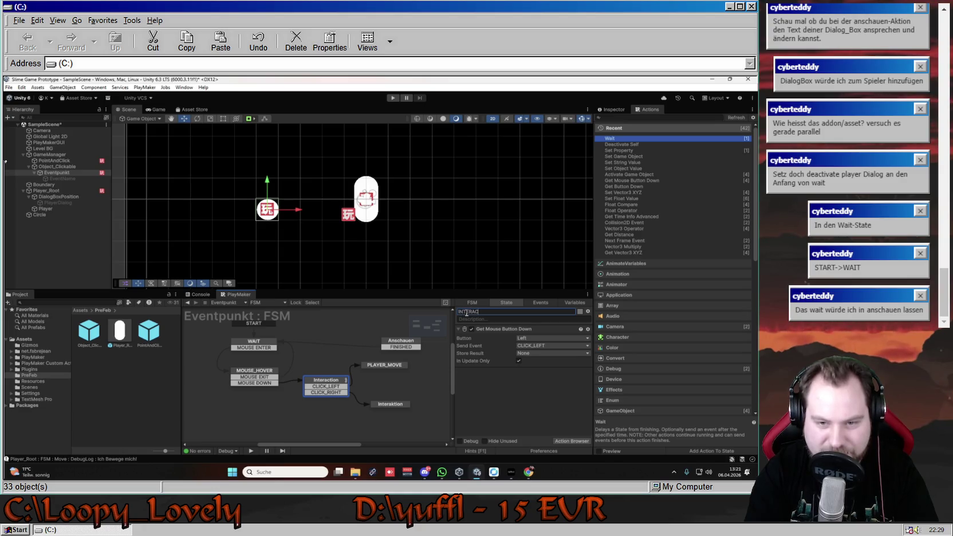
type("TION")
key("Return")
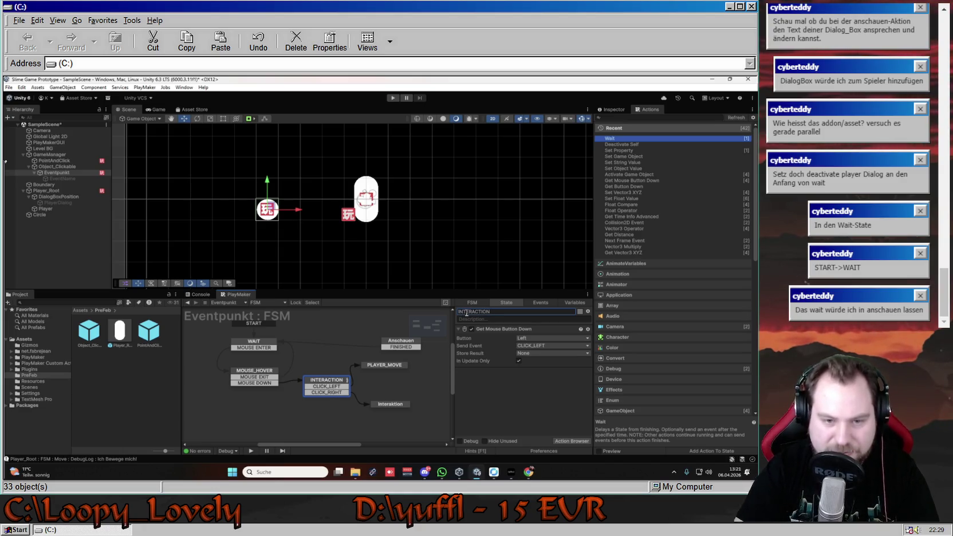
Rename the Anschauen state to LOOK.
left_click(384, 340)
left_click(465, 312)
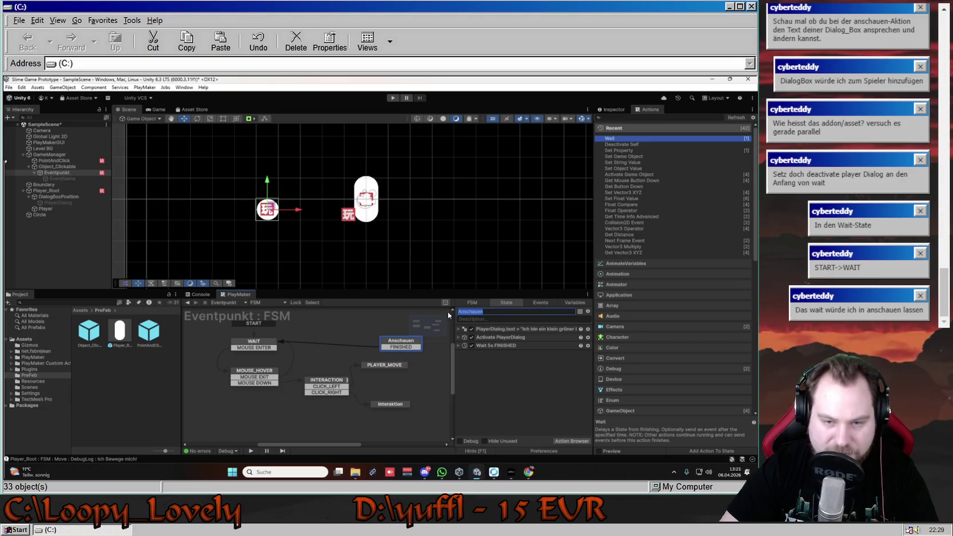
type("LOOK")
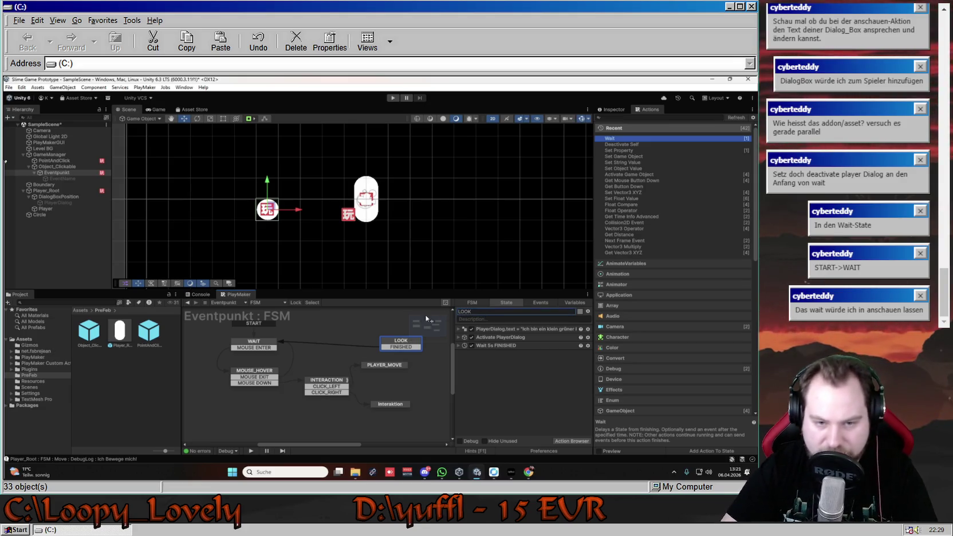
key("Return")
Rename the Interaktion state to PLAYER_INTERACTION, briefly naming it MENU first.
left_click(396, 370)
left_click(390, 405)
left_click(491, 313)
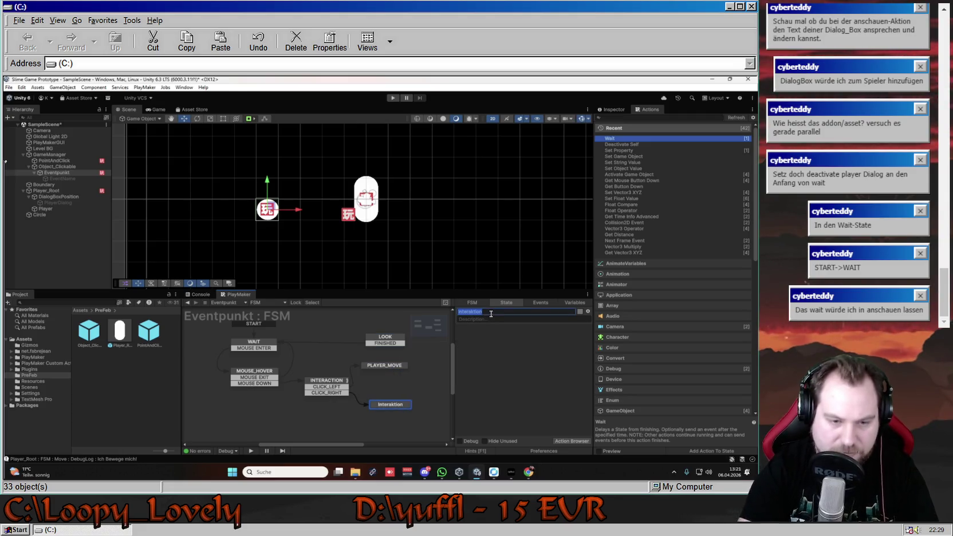
type("INTERACTI")
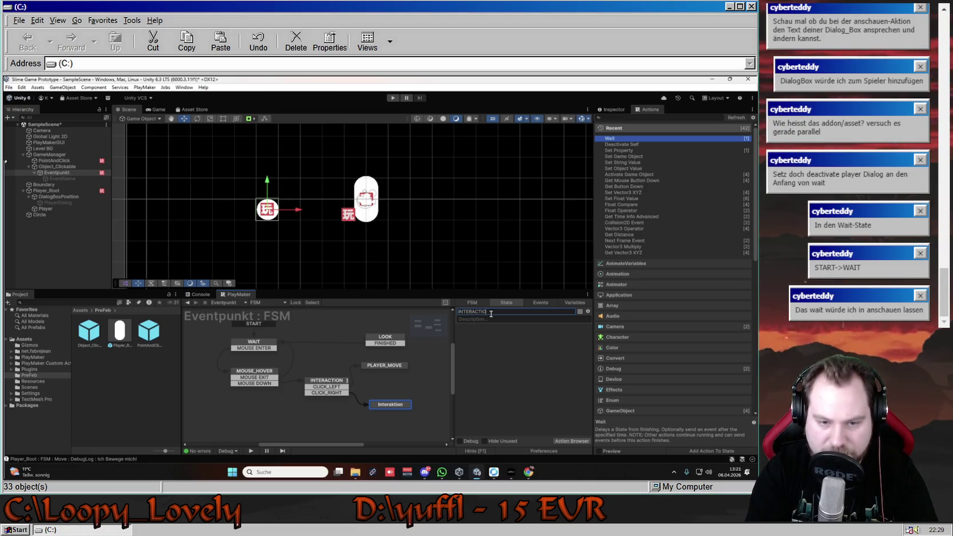
key("ctrl+a")
key("BackSpace")
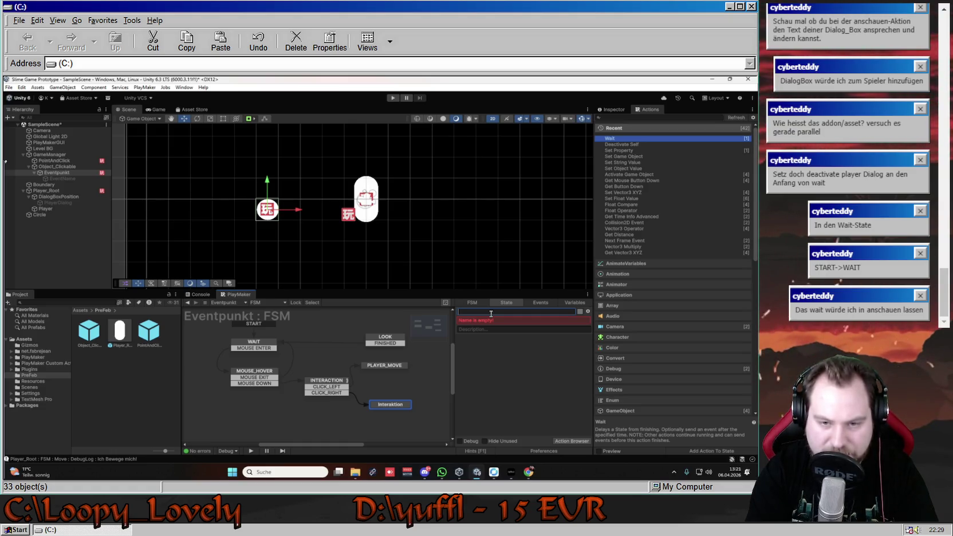
type("MENU")
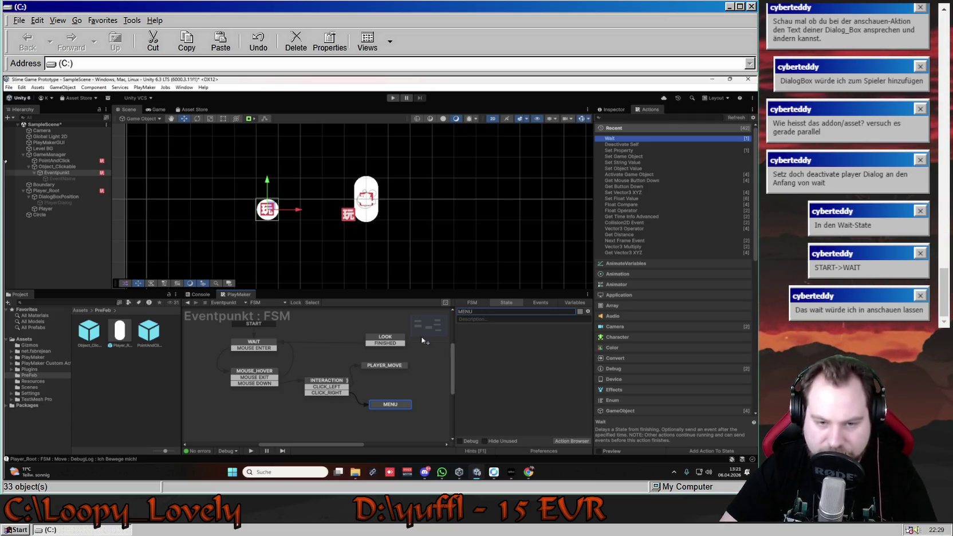
key("Return")
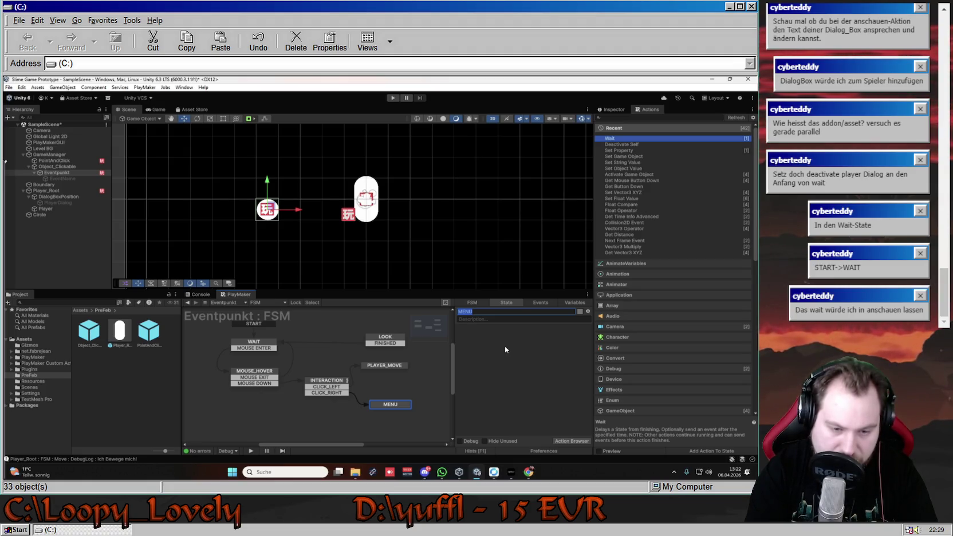
type("PL")
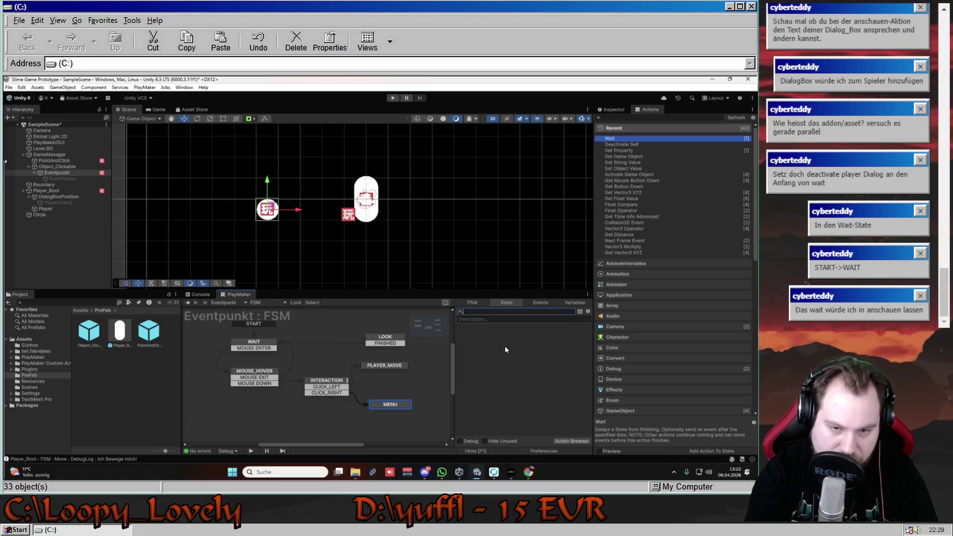
type("AYER_INTERACTION")
key("Return")
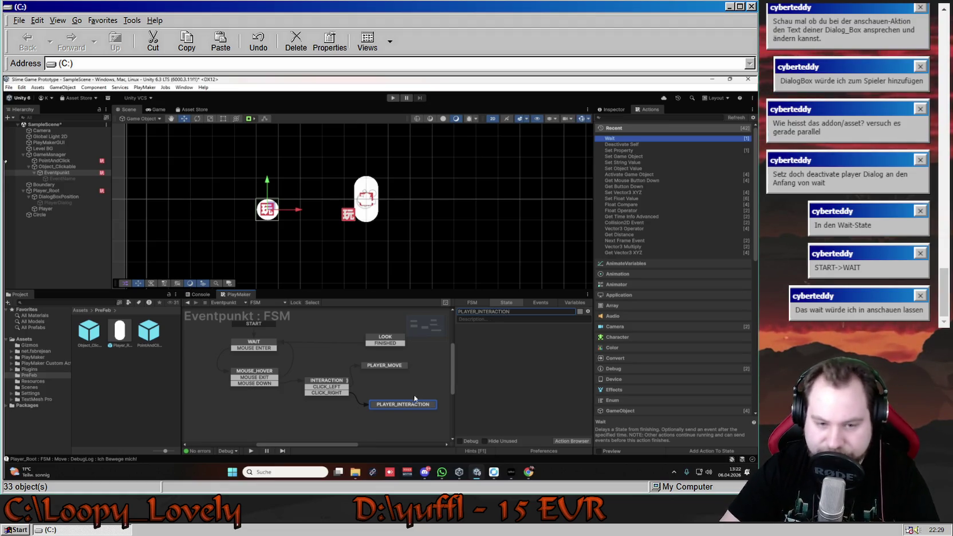
left_click(387, 366)
left_click_drag(387, 368, 383, 369)
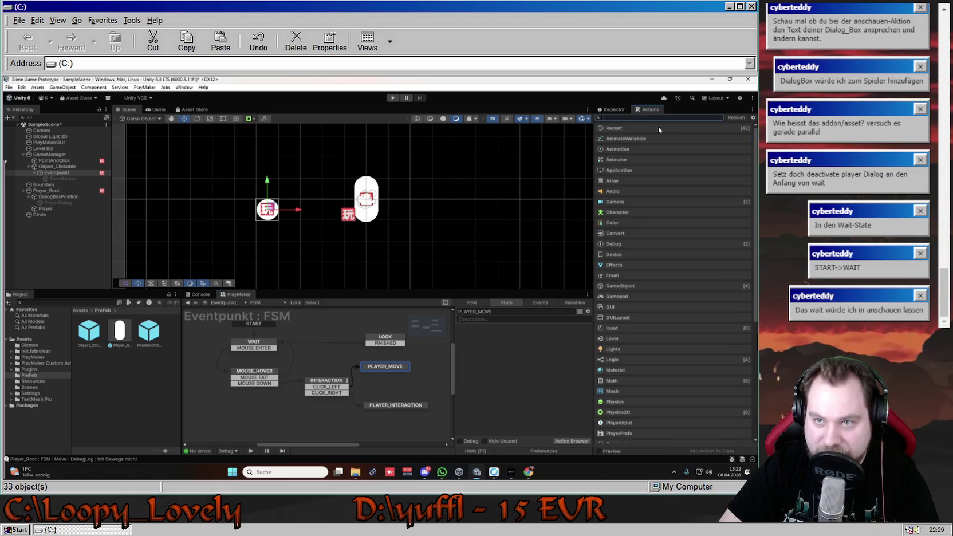
scroll(659, 303, "down", 10)
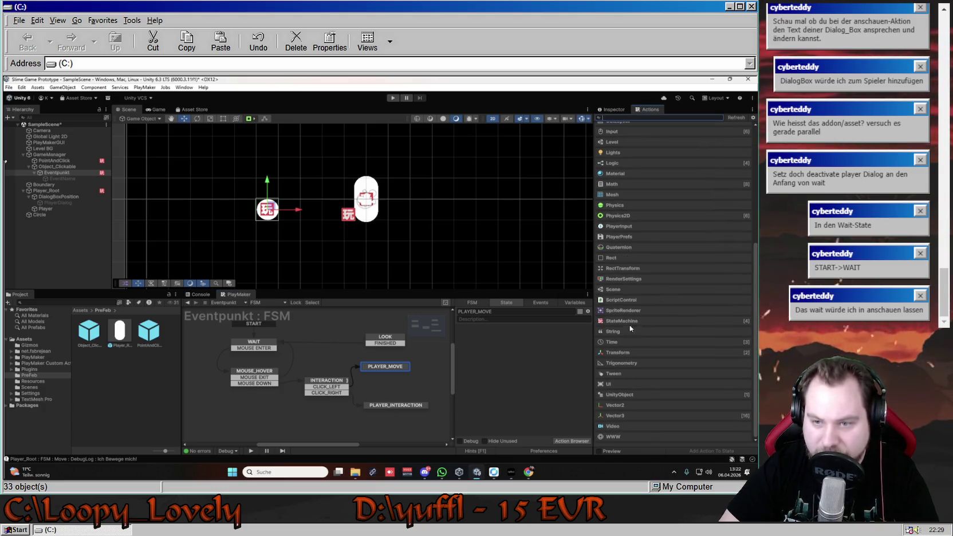
left_click(698, 322)
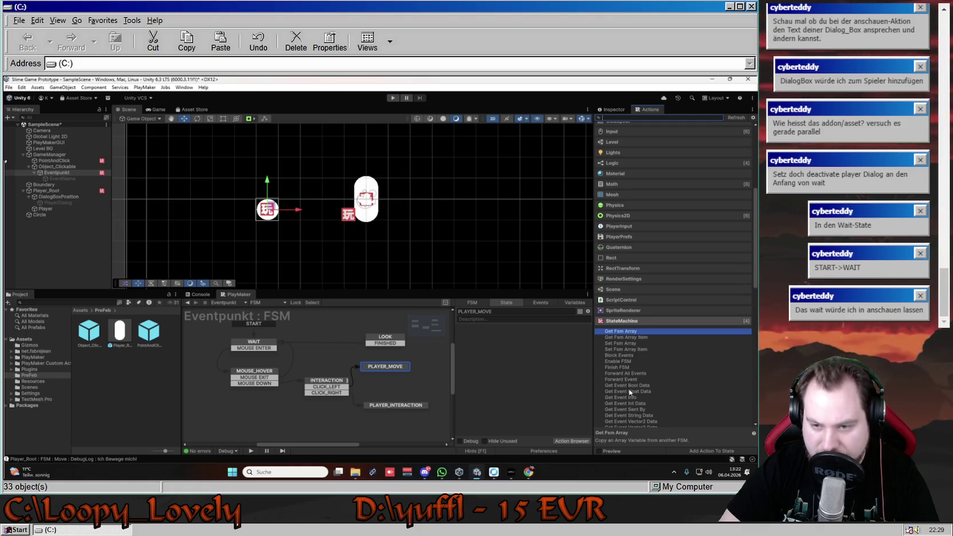
scroll(629, 390, "down", 2)
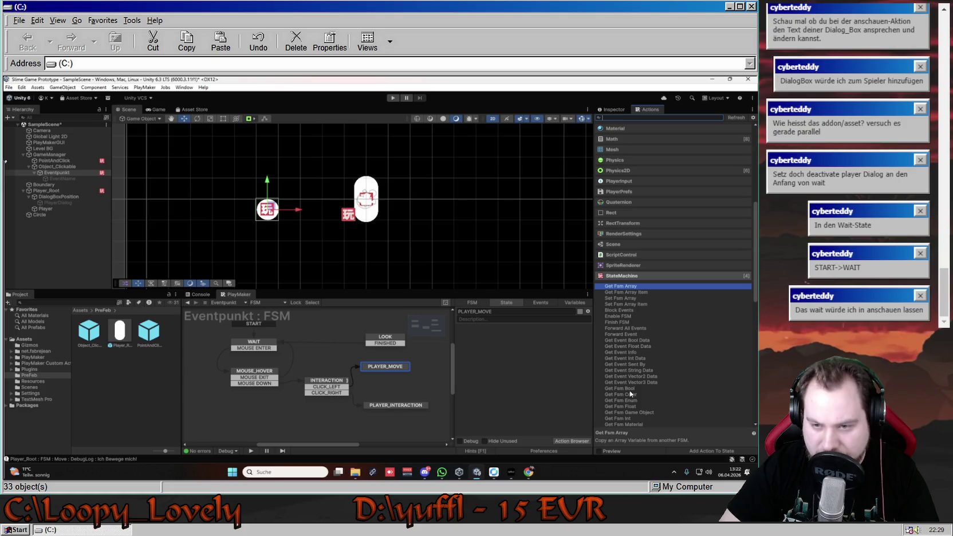
left_click(625, 323)
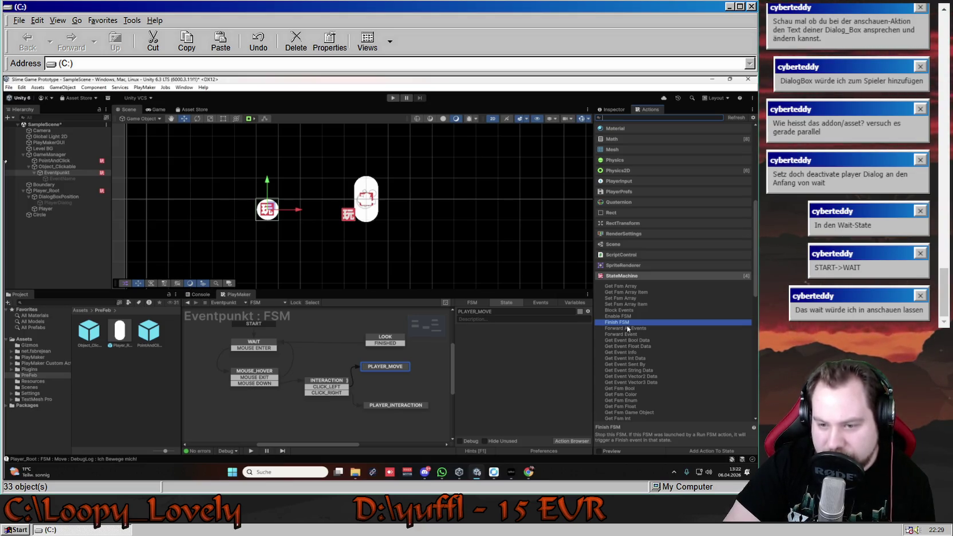
left_click(623, 311)
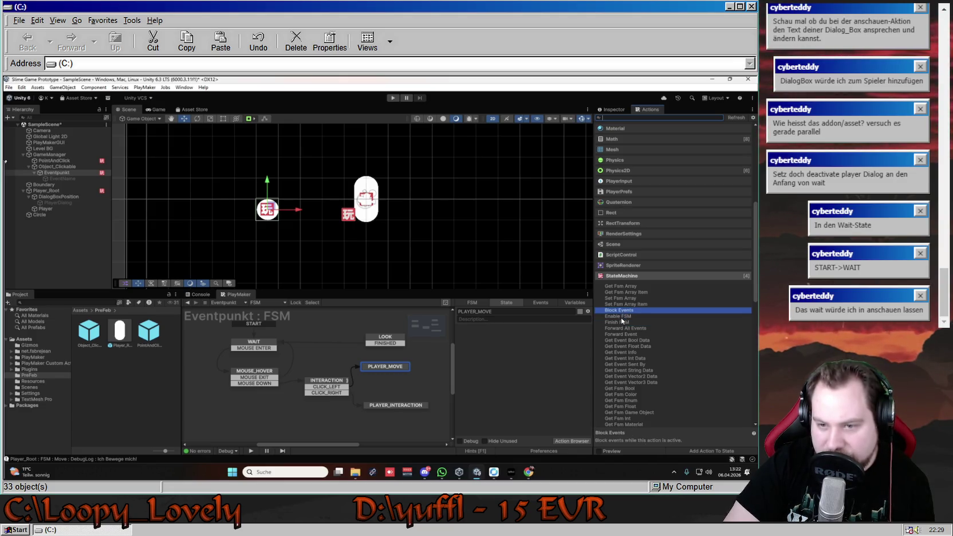
left_click(621, 318)
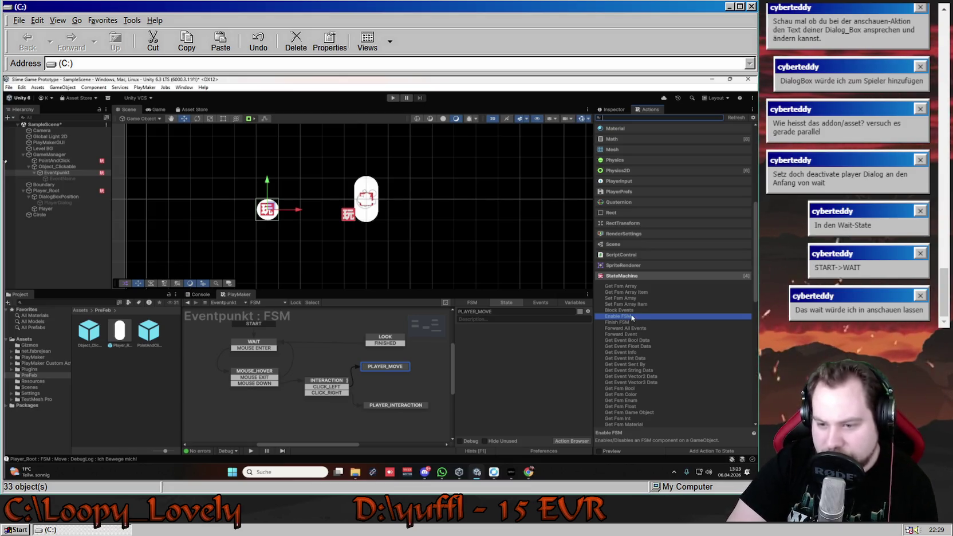
scroll(617, 338, "down", 3)
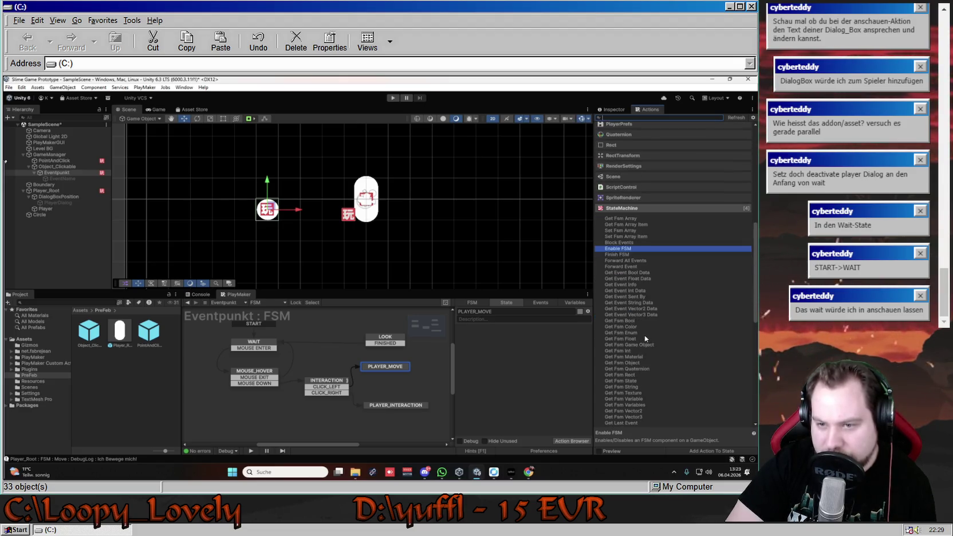
scroll(645, 344, "down", 3)
scroll(645, 339, "down", 2)
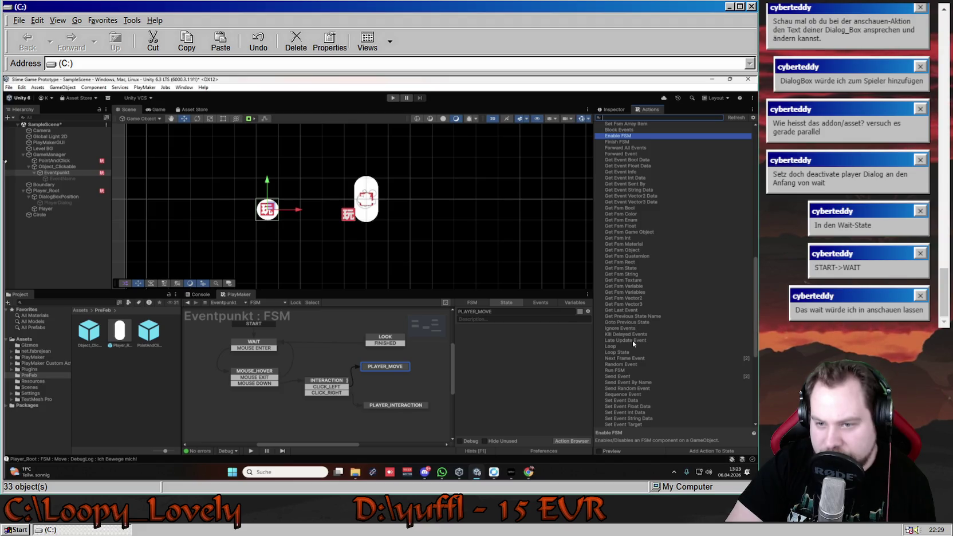
scroll(636, 356, "down", 2)
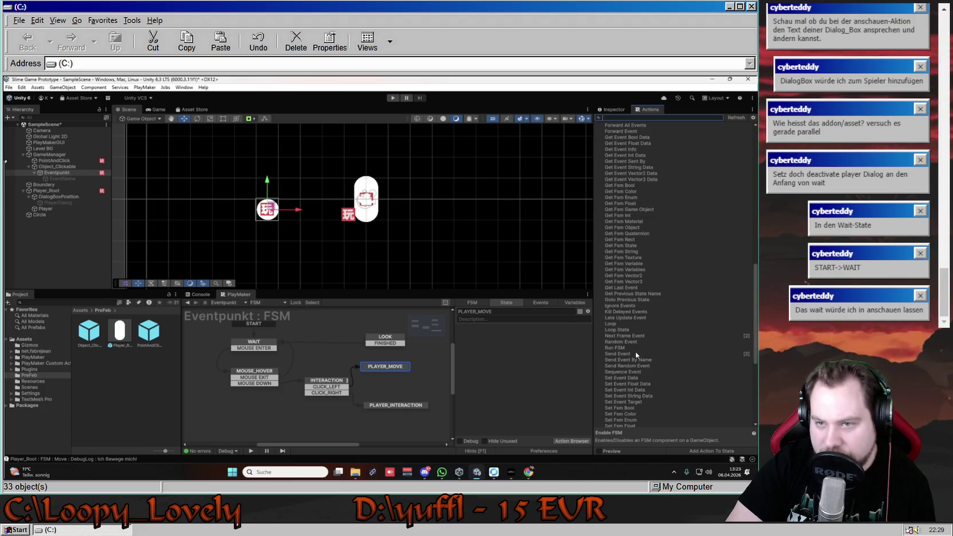
scroll(637, 354, "down", 2)
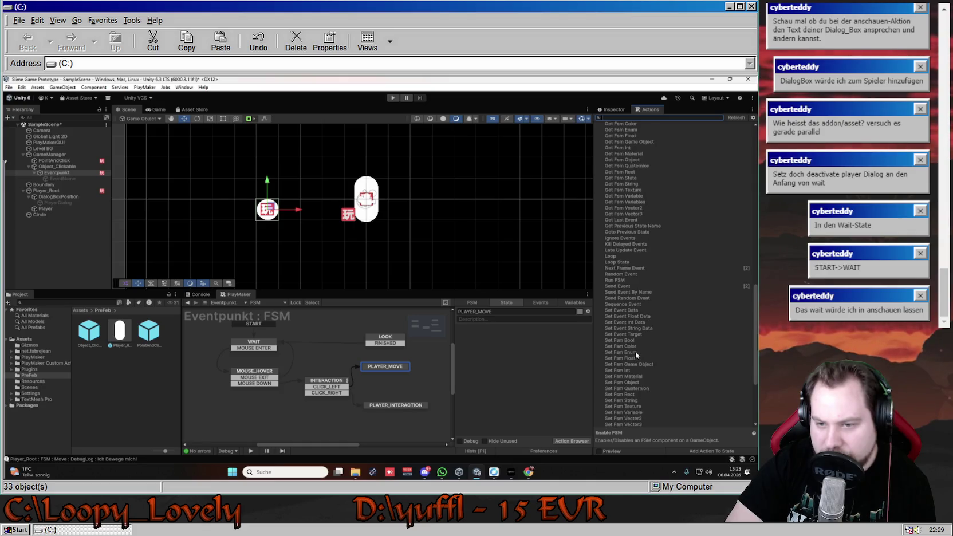
scroll(636, 354, "down", 2)
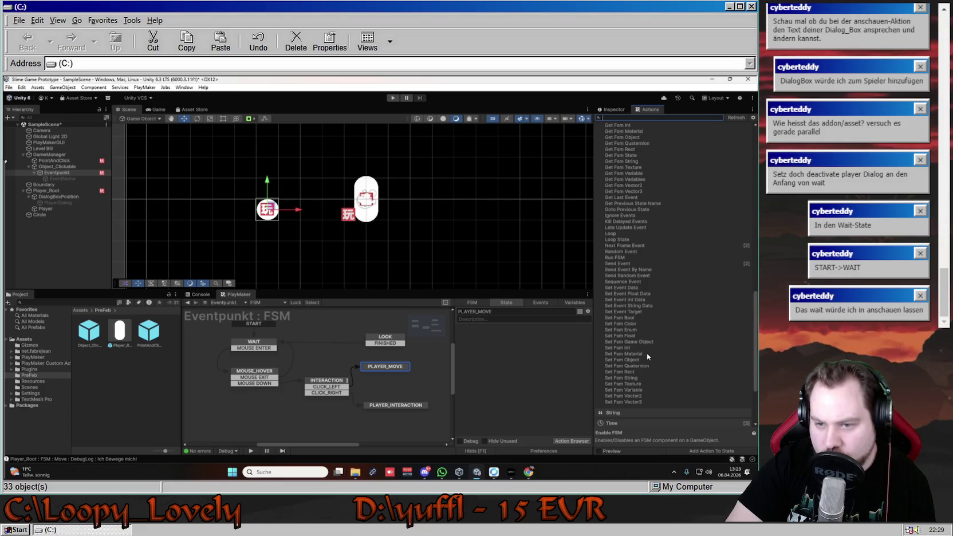
scroll(646, 353, "up", 2)
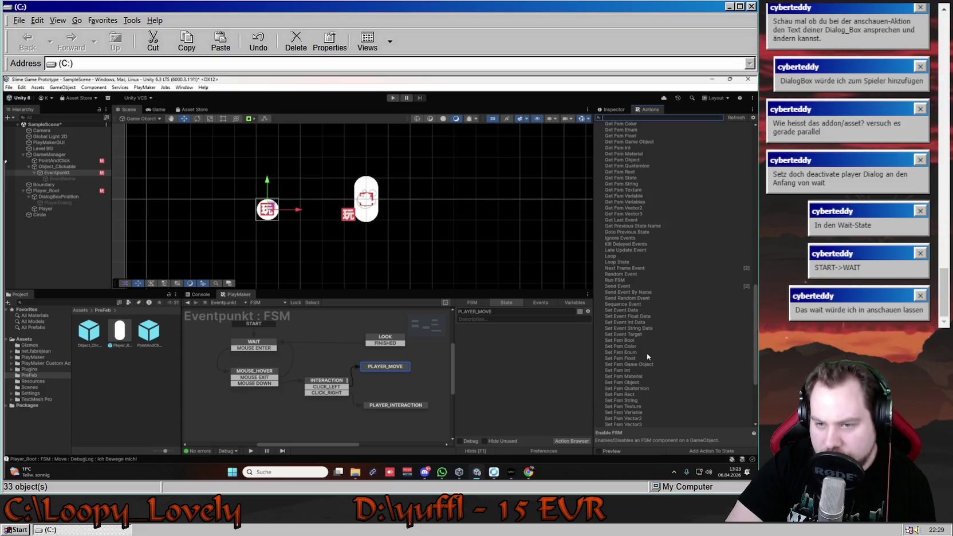
scroll(646, 353, "up", 2)
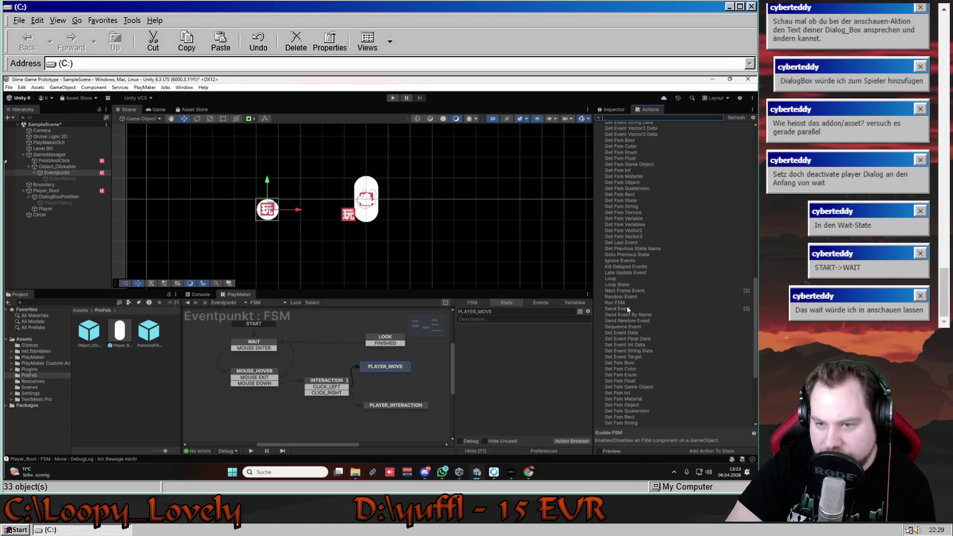
scroll(630, 321, "up", 3)
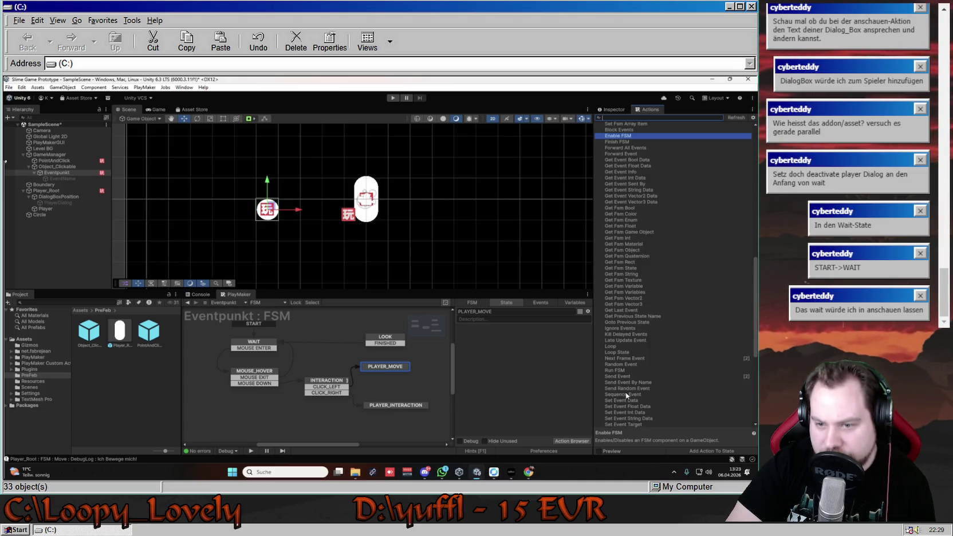
left_click(633, 394)
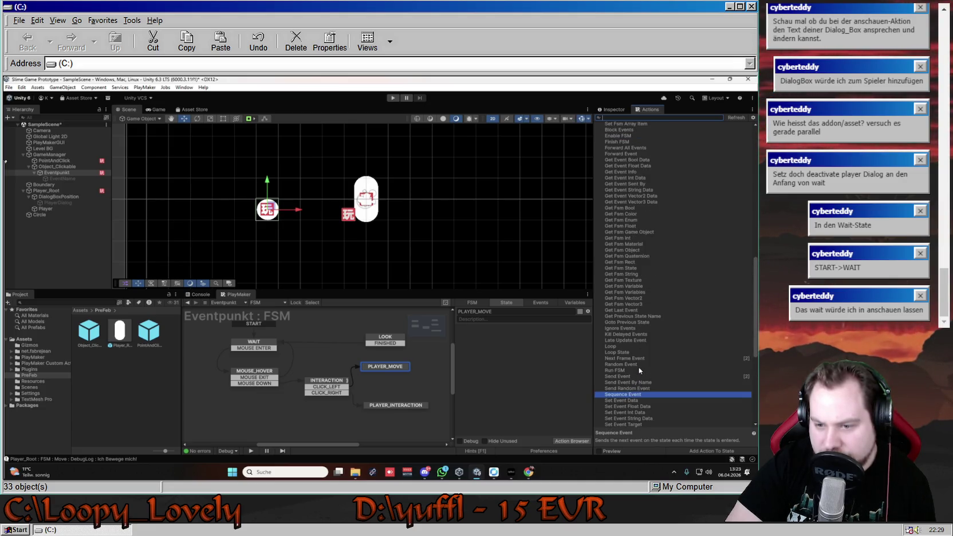
scroll(640, 369, "up", 5)
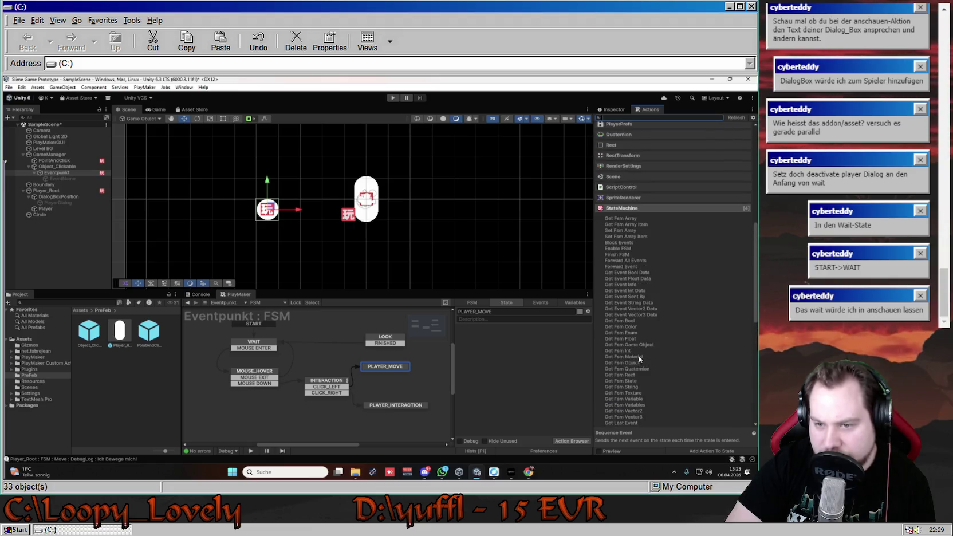
scroll(637, 350, "up", 2)
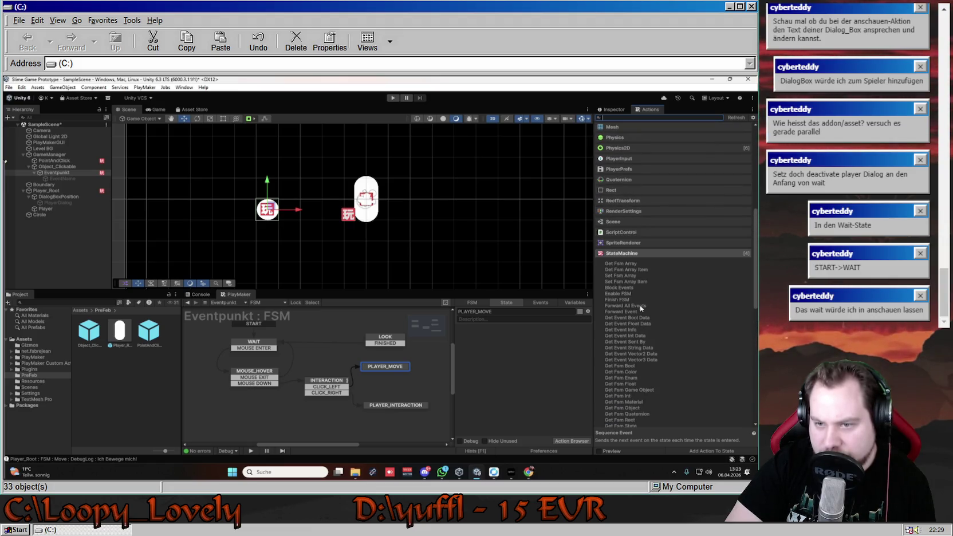
left_click(629, 295)
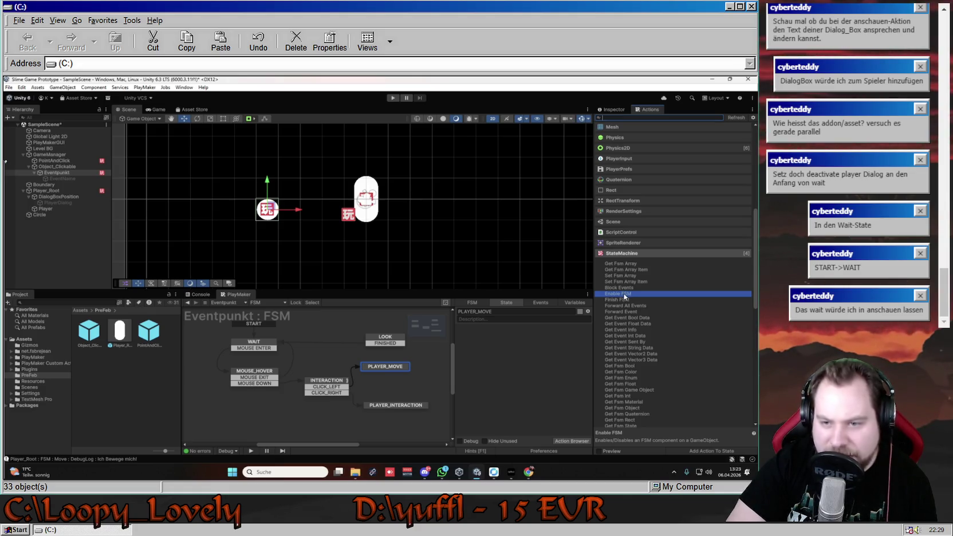
scroll(624, 296, "down", 5)
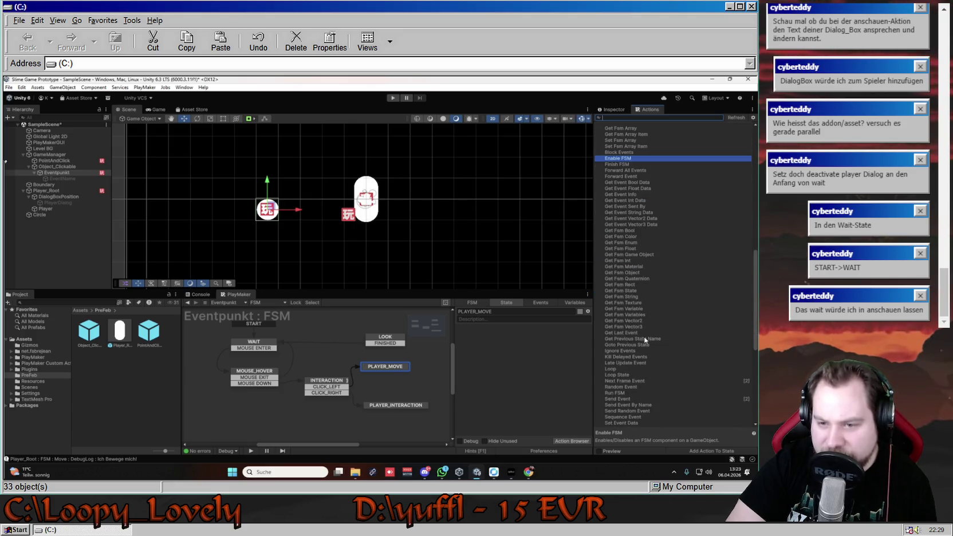
left_click(638, 357)
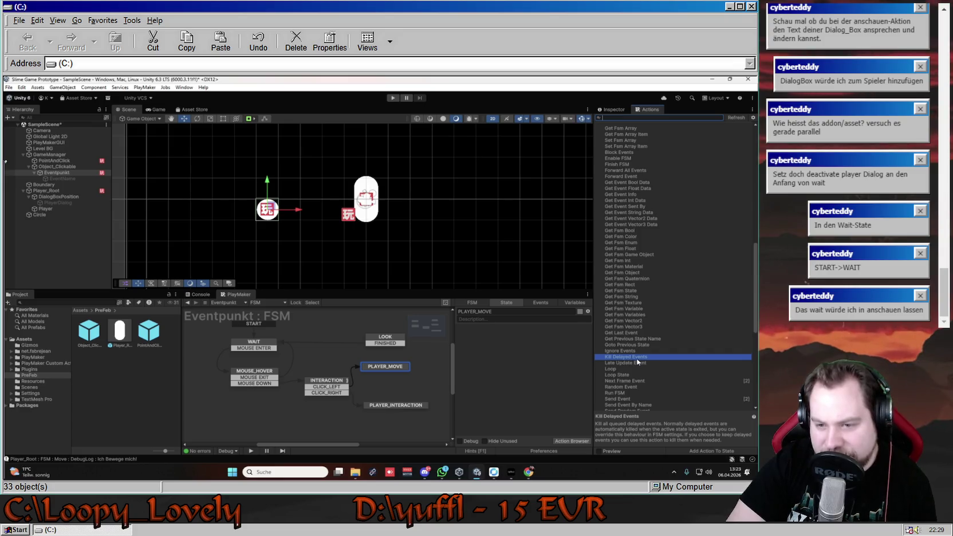
scroll(638, 361, "down", 3)
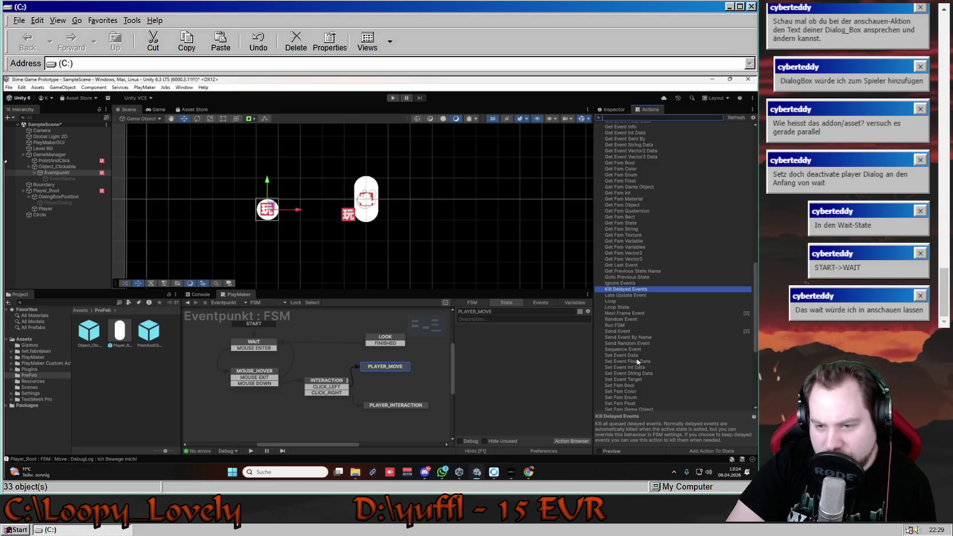
scroll(637, 361, "down", 3)
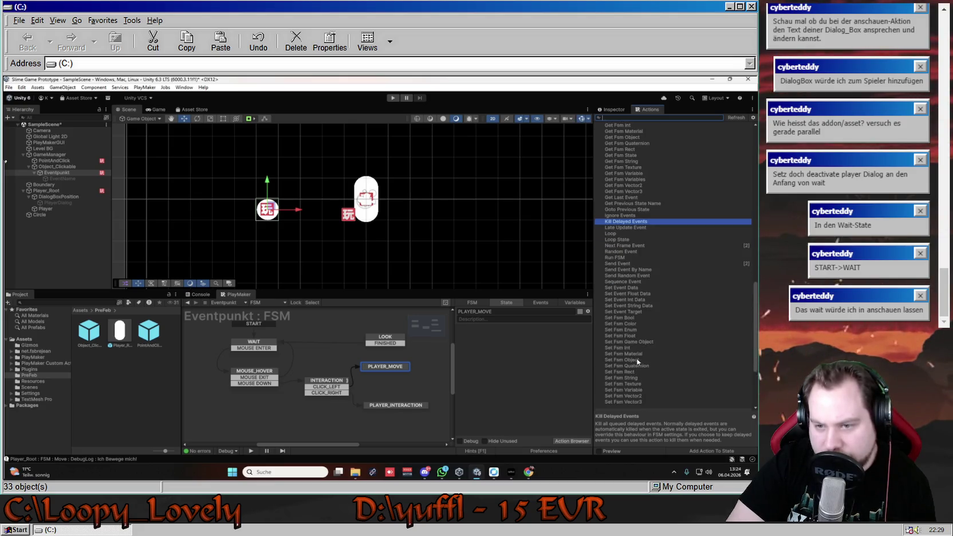
scroll(637, 362, "down", 1)
scroll(638, 361, "up", 3)
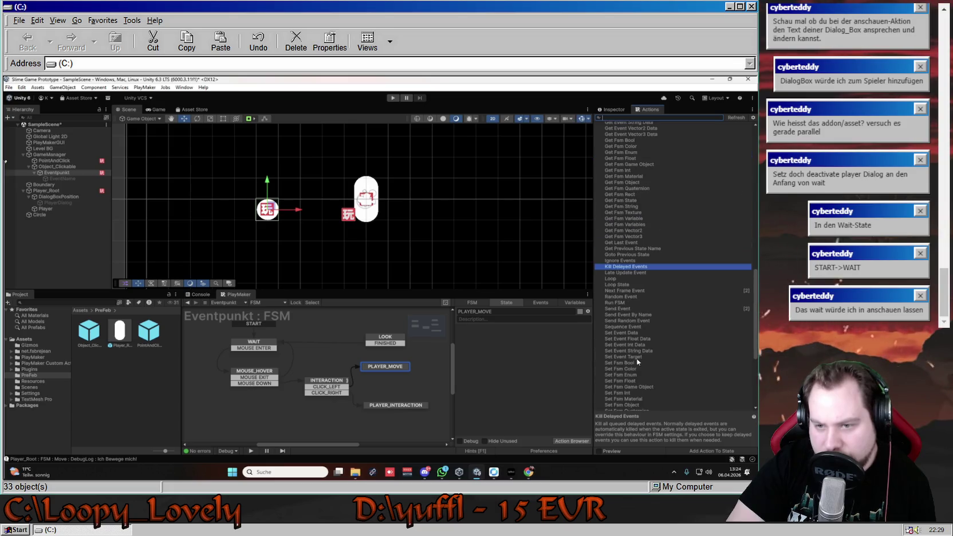
scroll(638, 362, "up", 5)
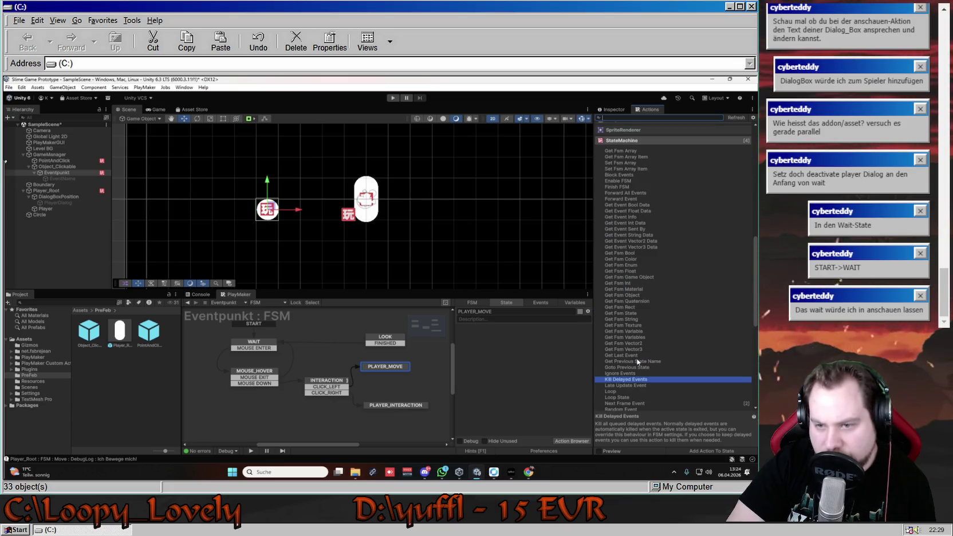
scroll(636, 367, "down", 1)
scroll(664, 390, "up", 2)
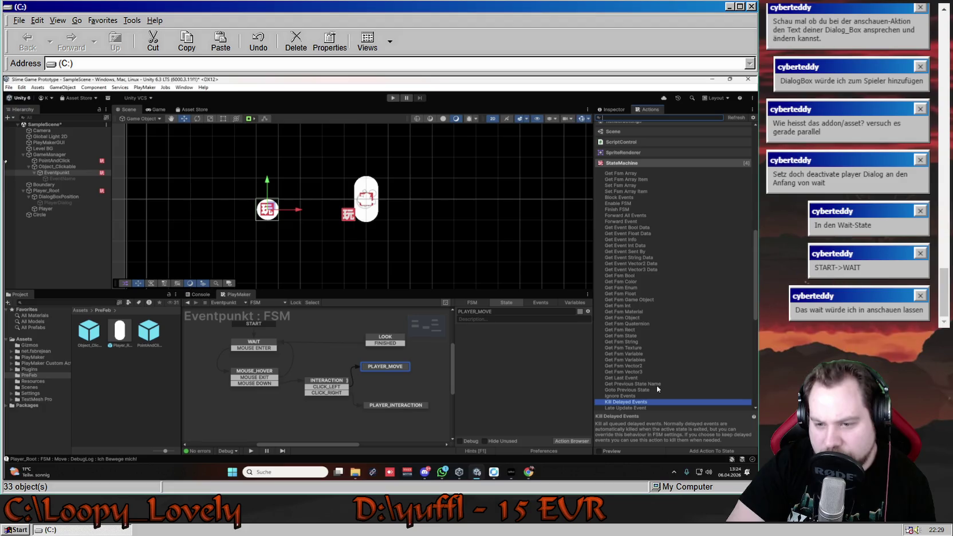
scroll(658, 390, "up", 3)
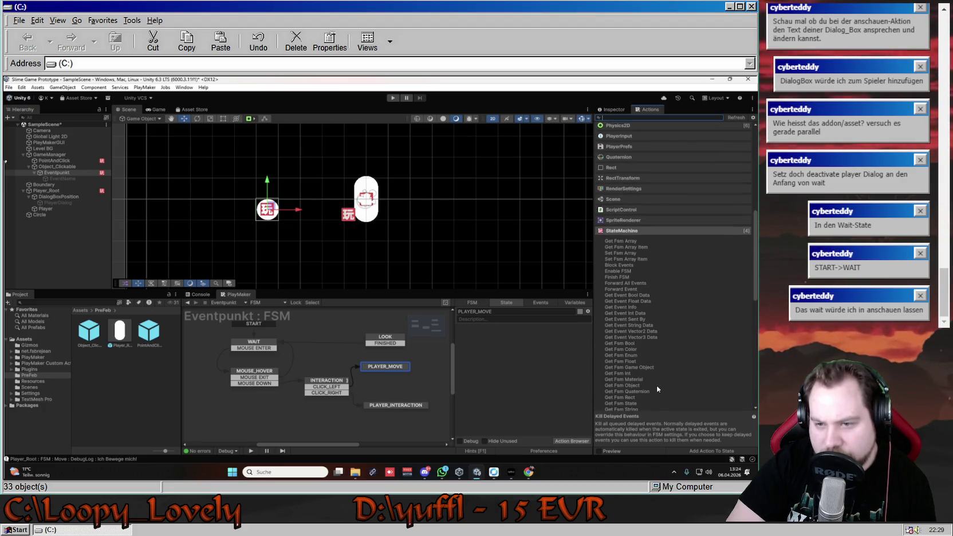
left_click(625, 272)
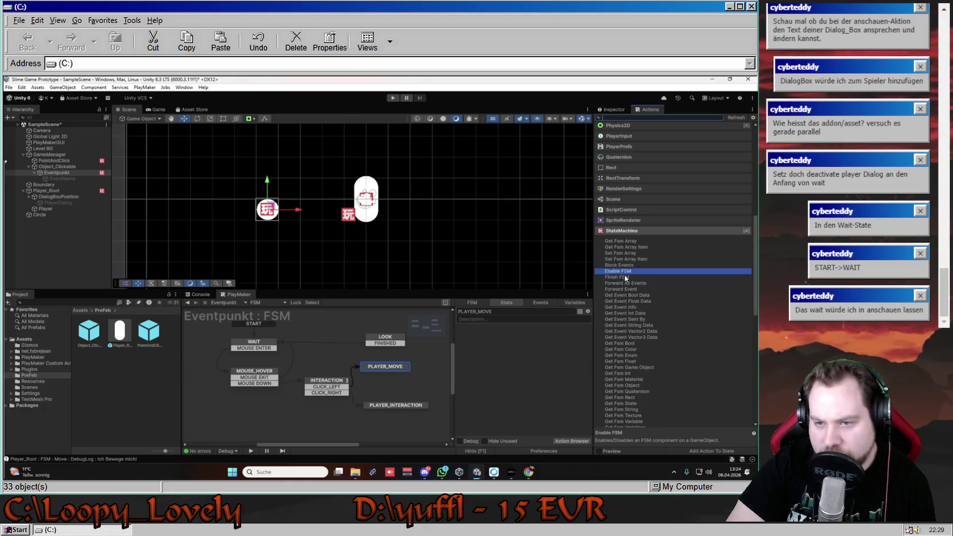
left_click(624, 278)
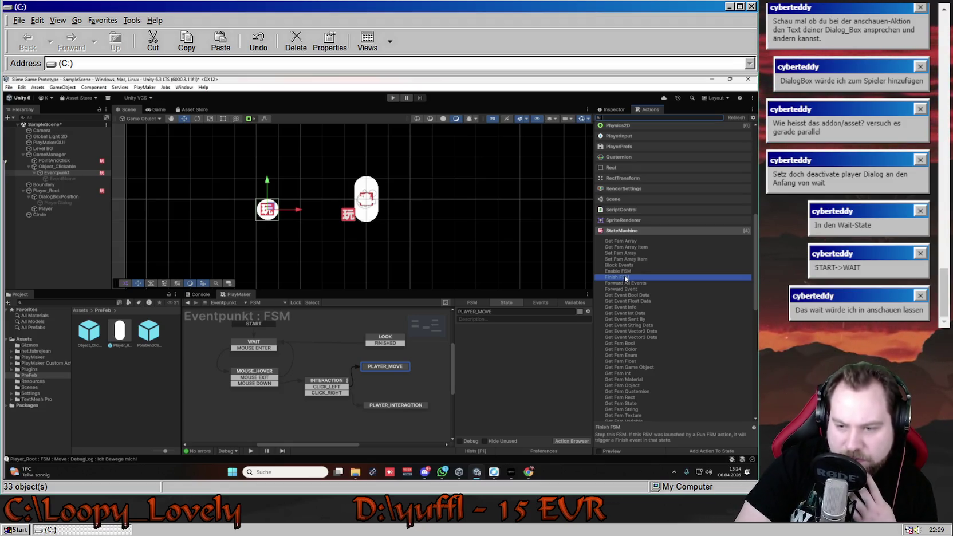
double_click(624, 276)
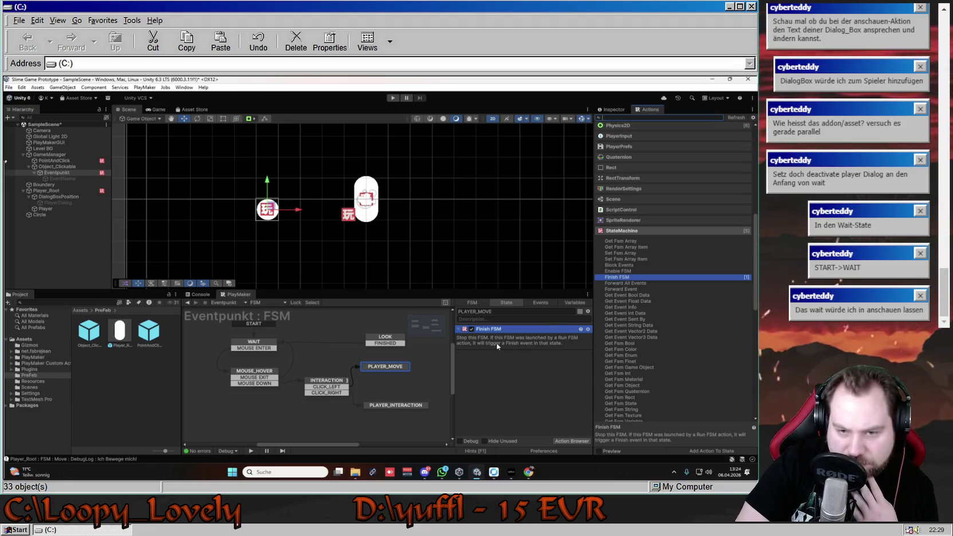
left_click(550, 361)
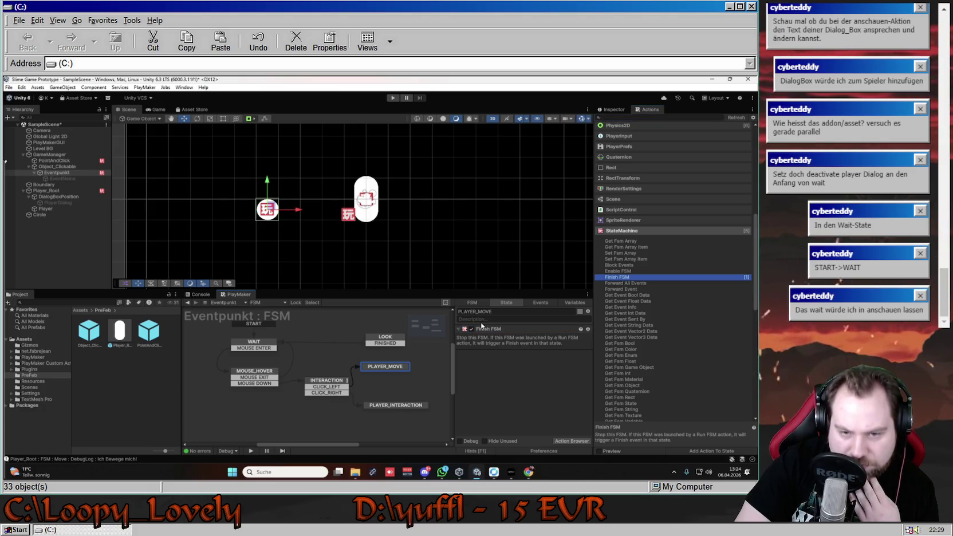
left_click(475, 329)
right_click(495, 331)
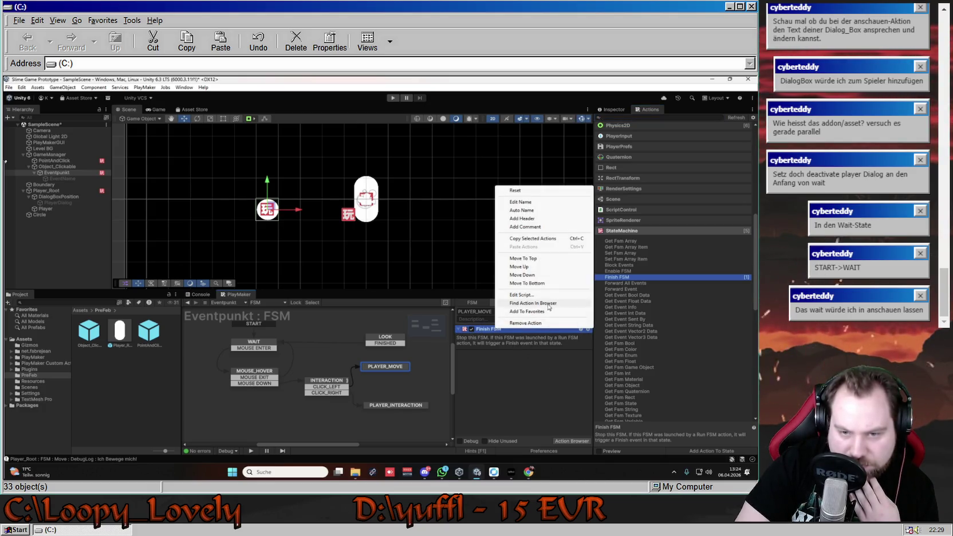
left_click(568, 323)
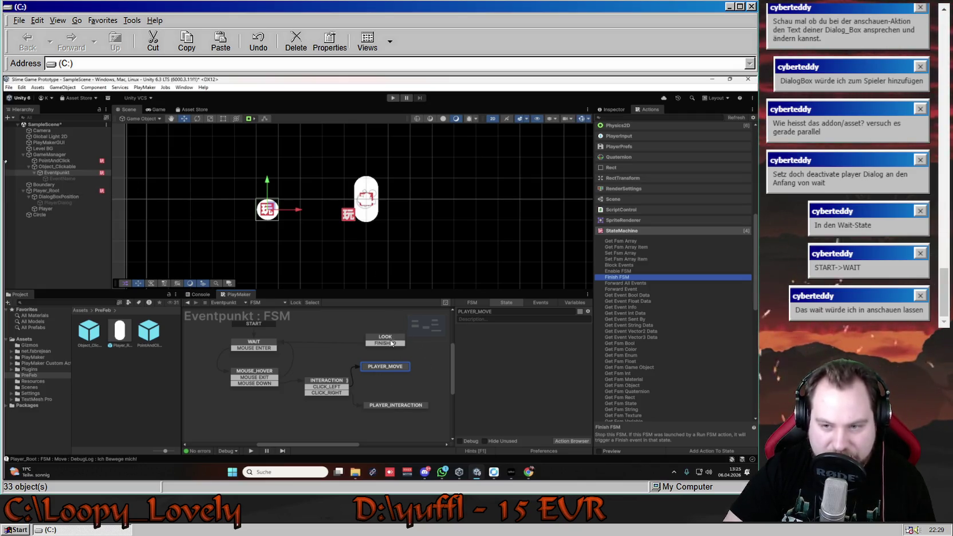
left_click(660, 320)
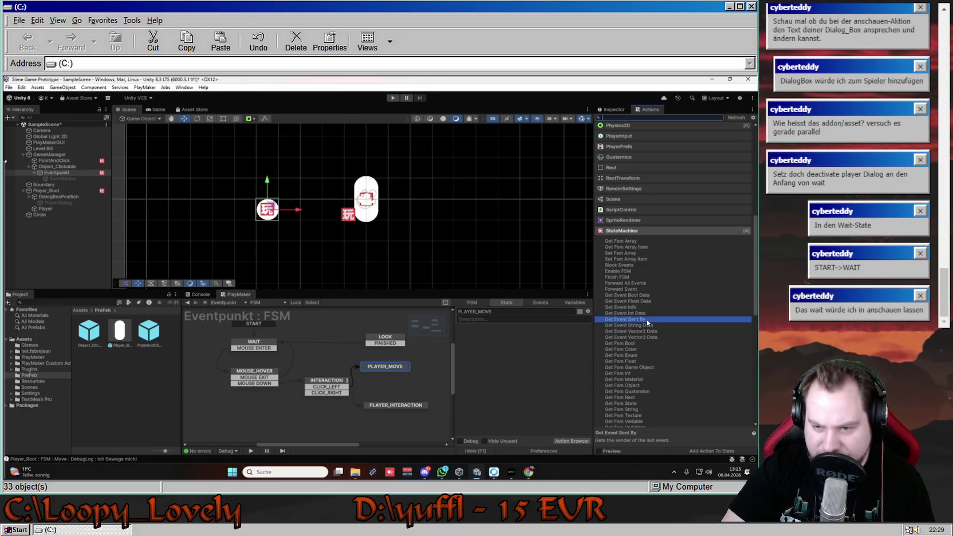
left_click(638, 309)
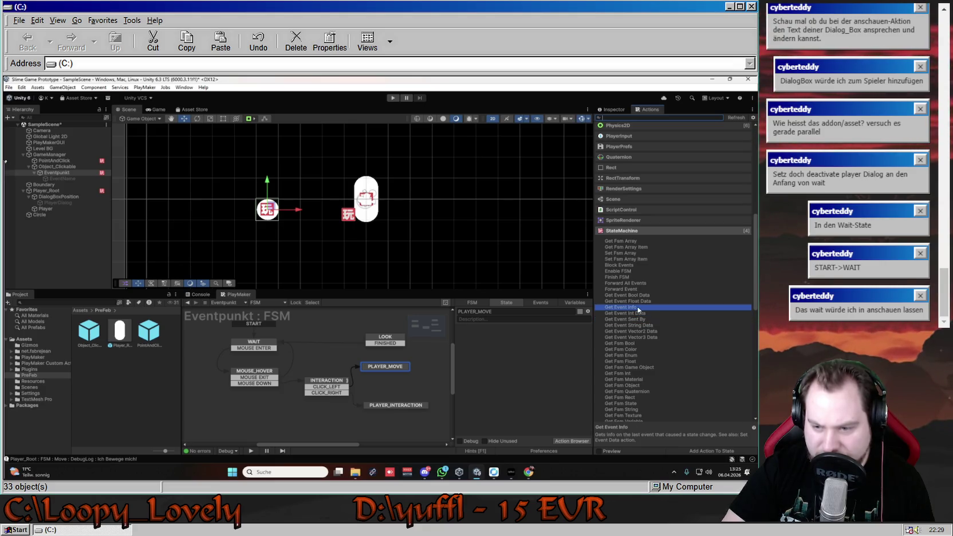
double_click(638, 308)
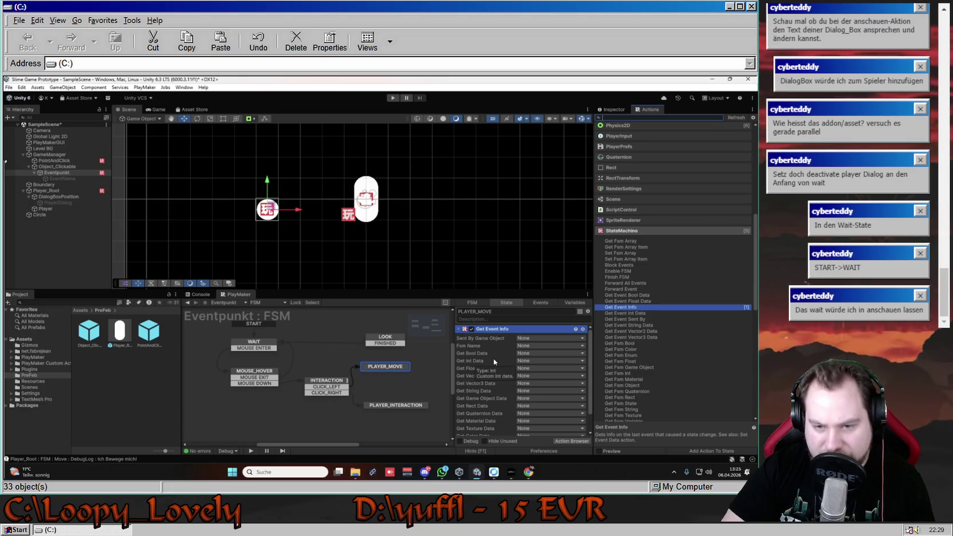
scroll(504, 367, "down", 2)
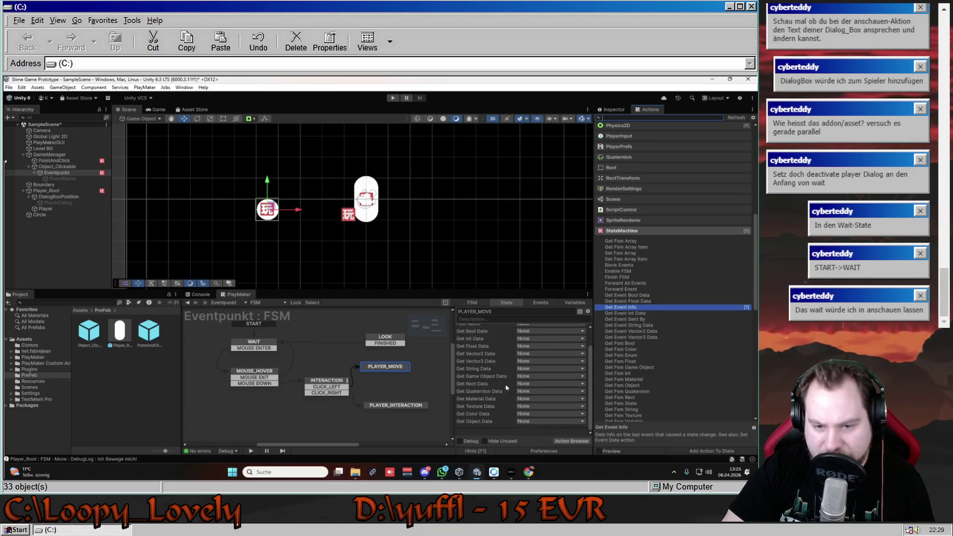
scroll(502, 392, "up", 3)
left_click(528, 346)
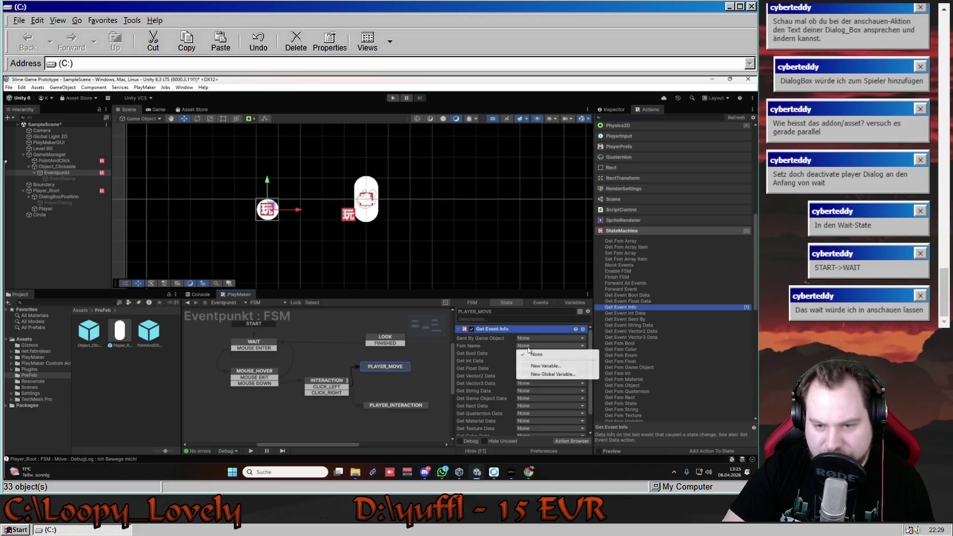
left_click(533, 354)
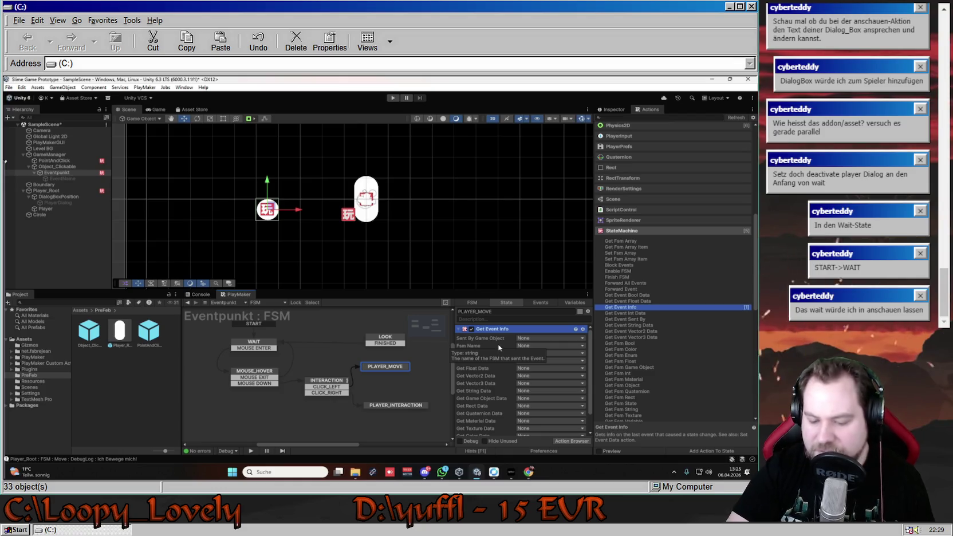
key("Delete")
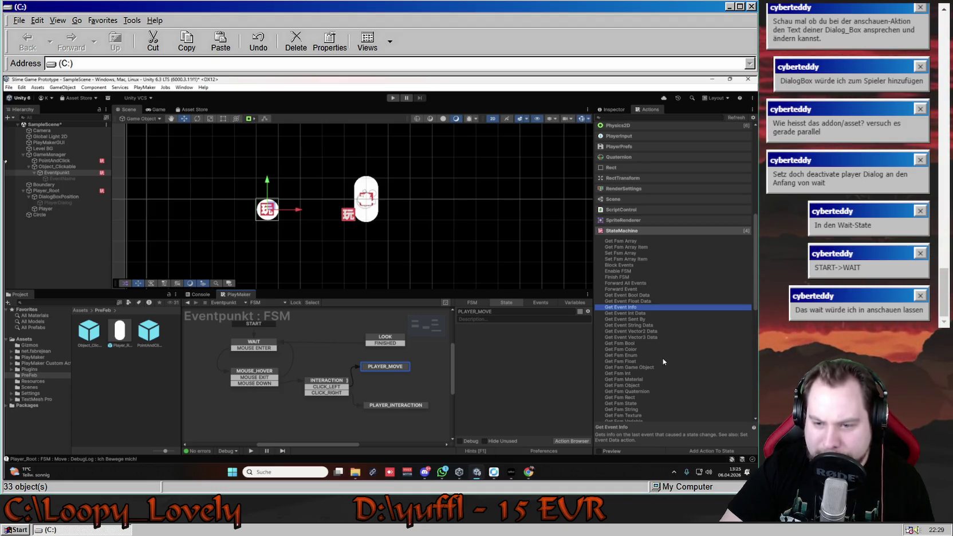
scroll(663, 361, "down", 3)
left_click(629, 358)
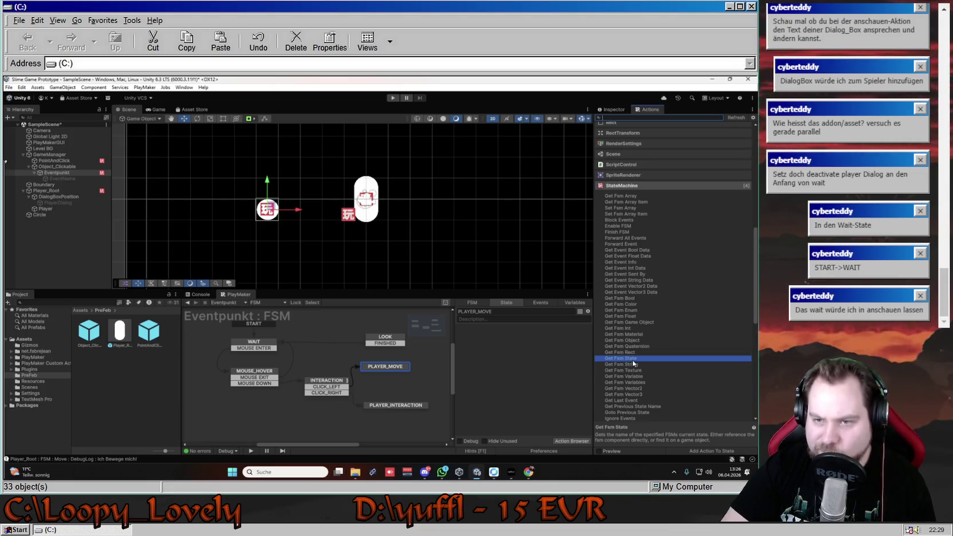
scroll(633, 363, "up", 2)
scroll(633, 363, "down", 2)
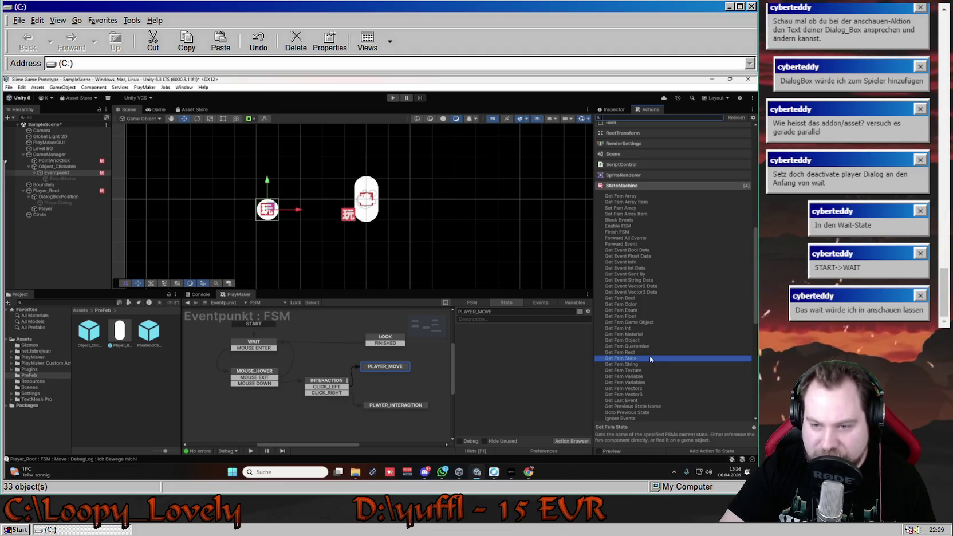
scroll(650, 356, "down", 2)
scroll(650, 362, "down", 3)
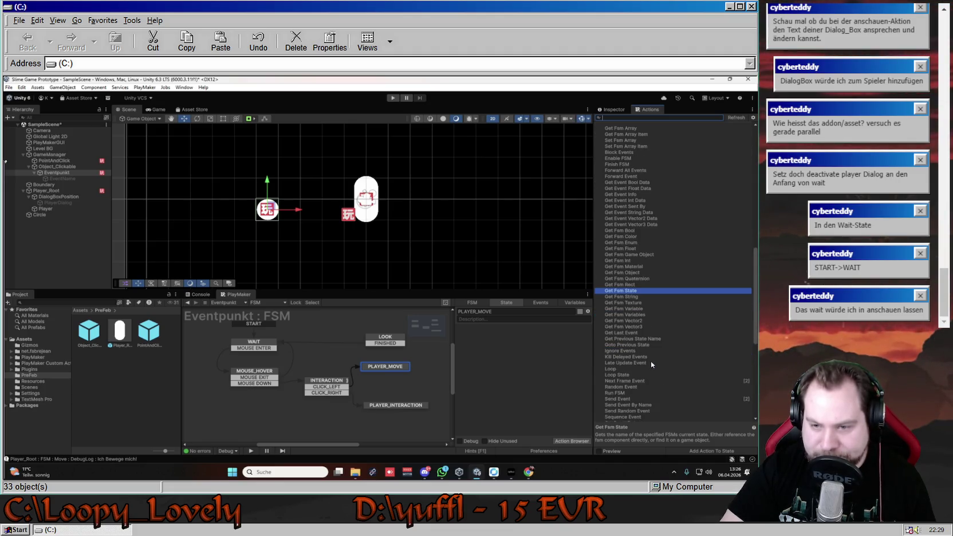
left_click(639, 335)
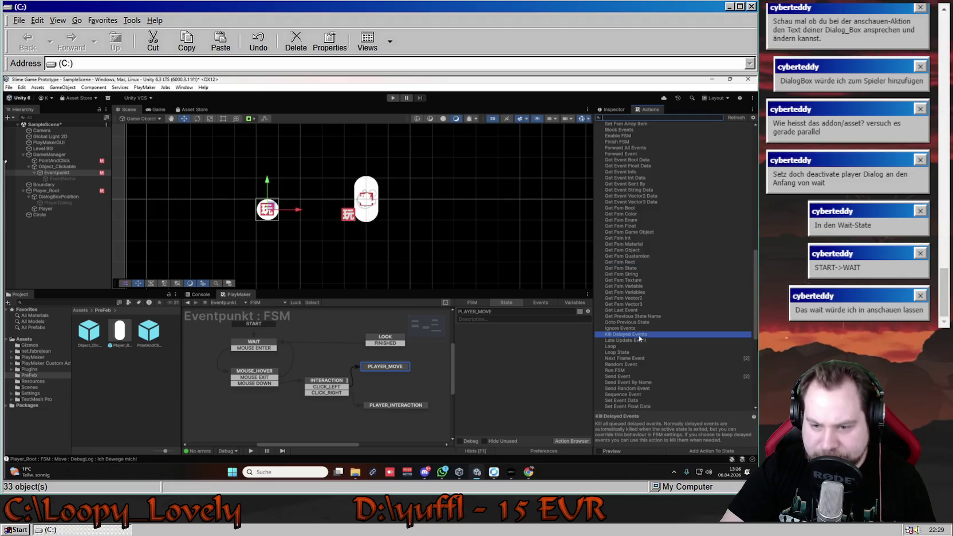
scroll(640, 345, "down", 2)
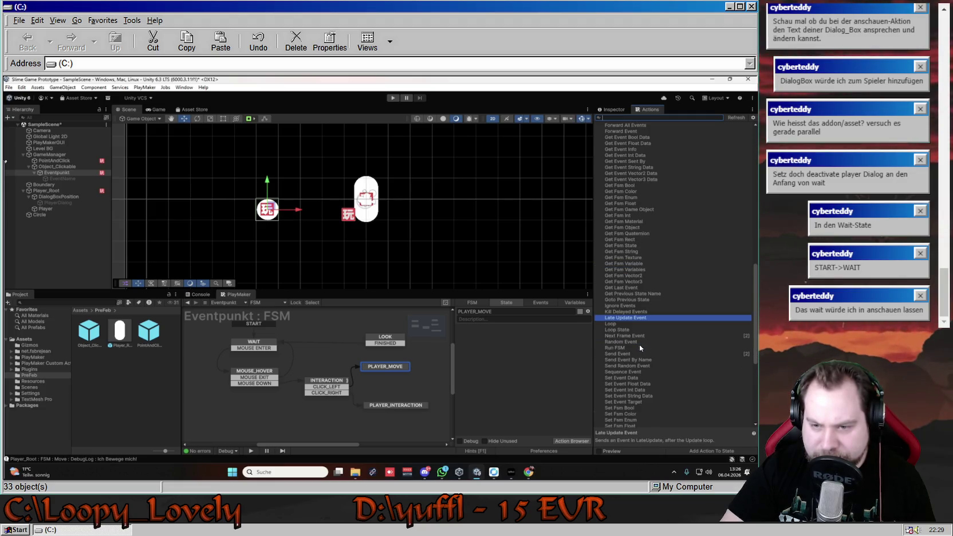
left_click(632, 331)
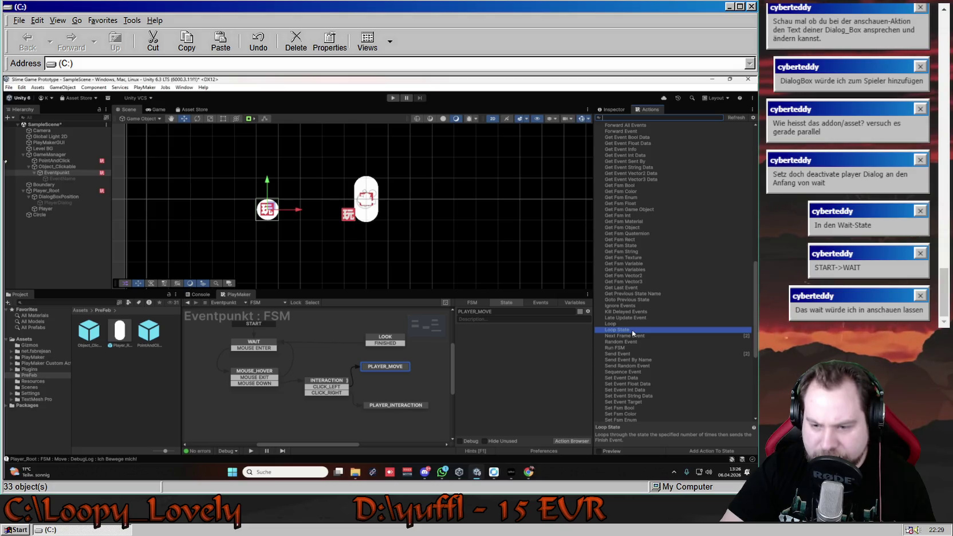
left_click(629, 323)
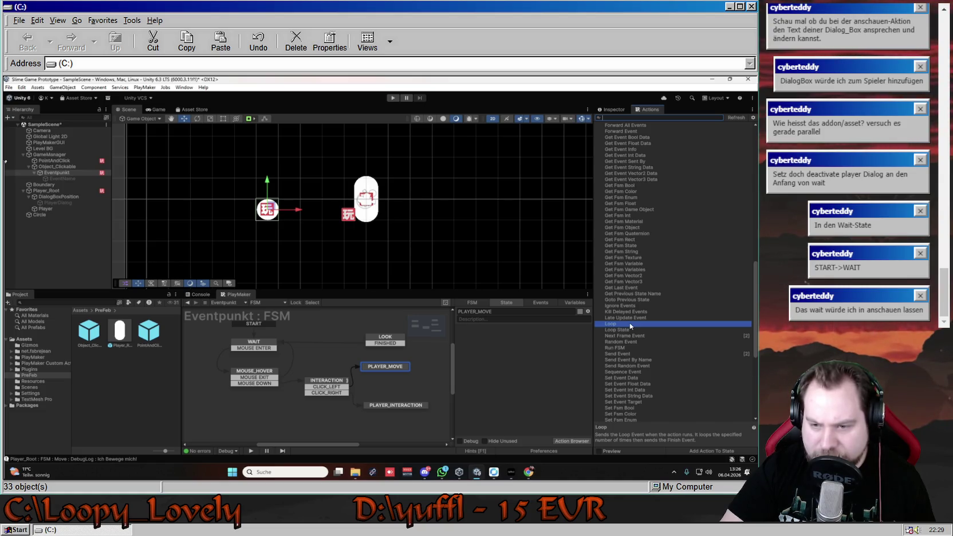
left_click(640, 354)
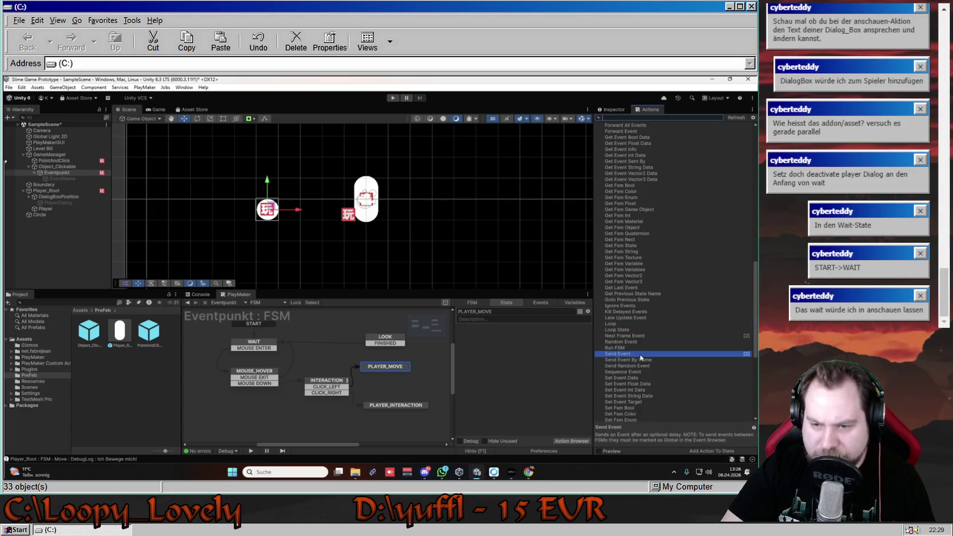
scroll(640, 354, "down", 1)
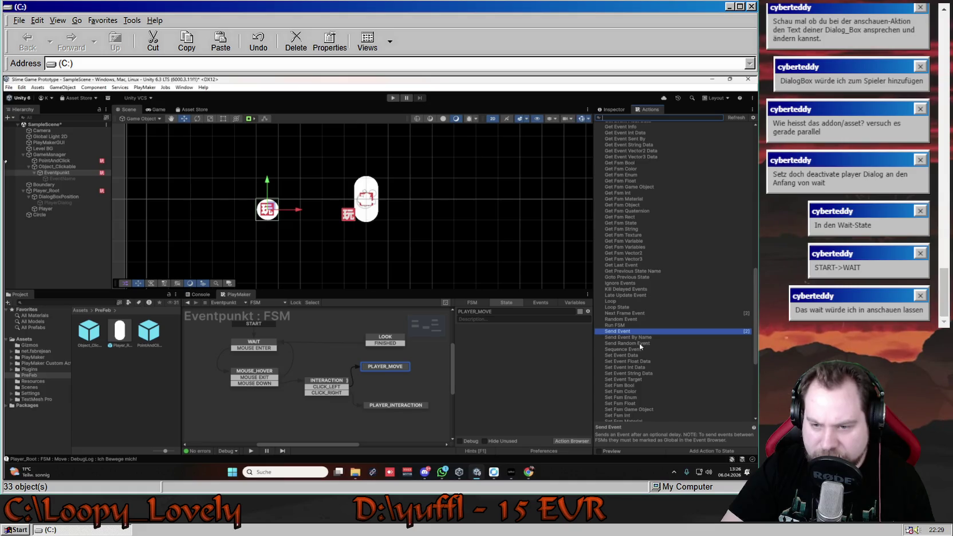
left_click(640, 338)
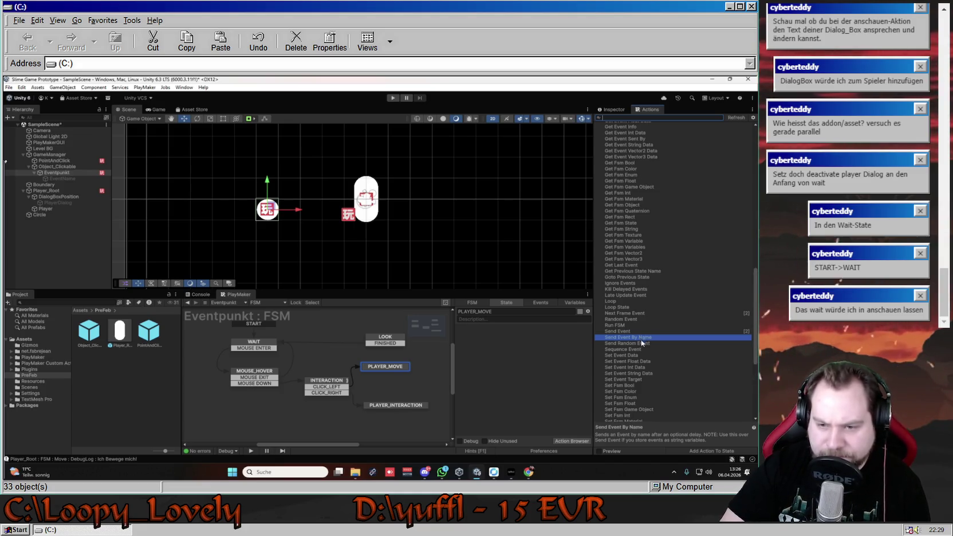
left_click(644, 349)
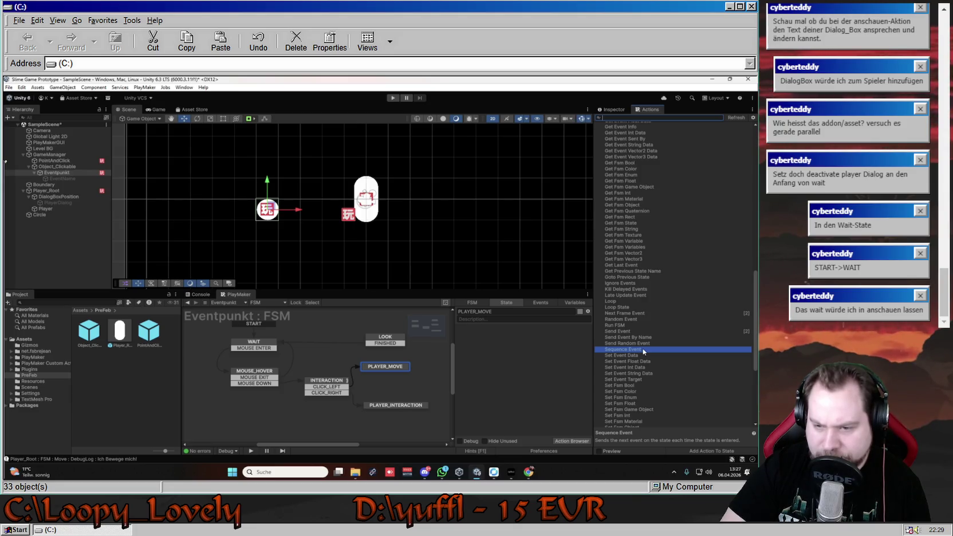
double_click(644, 350)
left_click(525, 347)
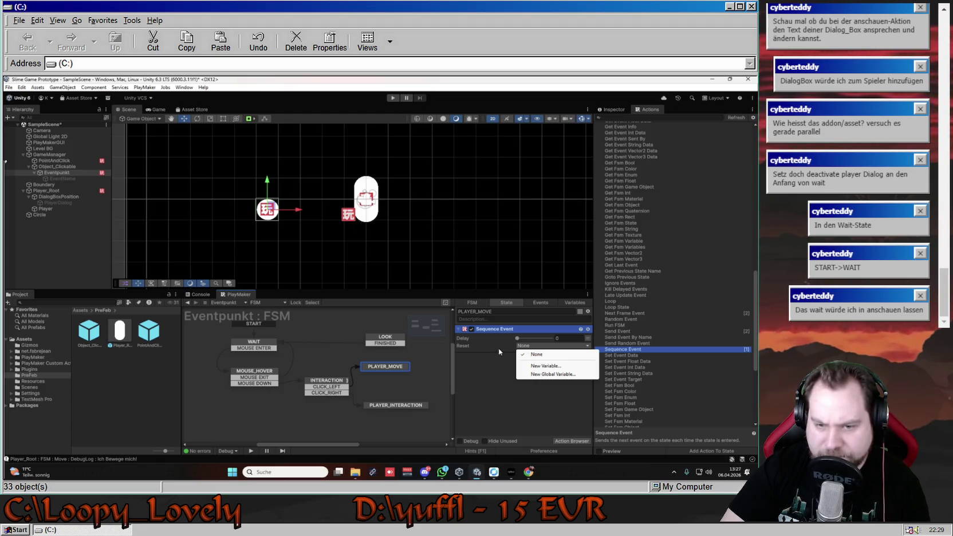
left_click(499, 352)
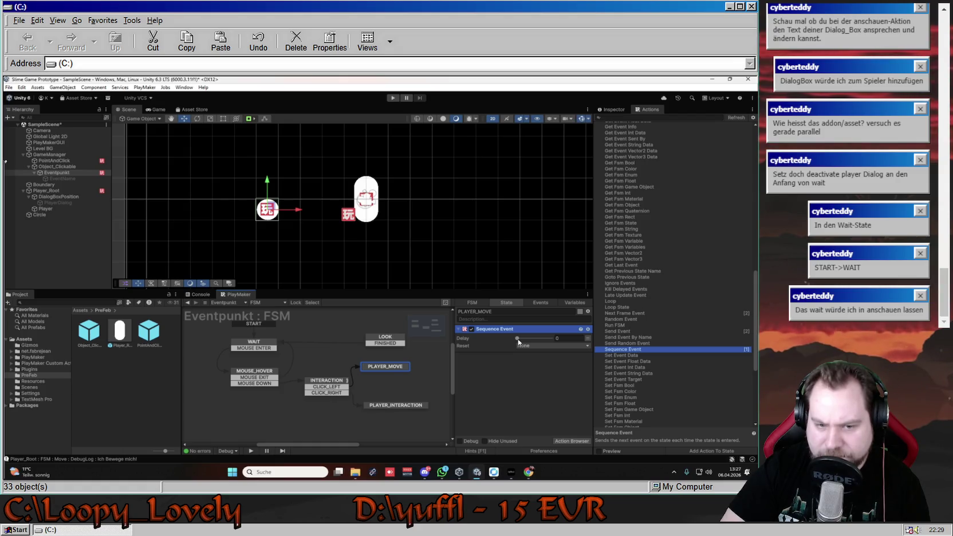
right_click(564, 341)
left_click(547, 315)
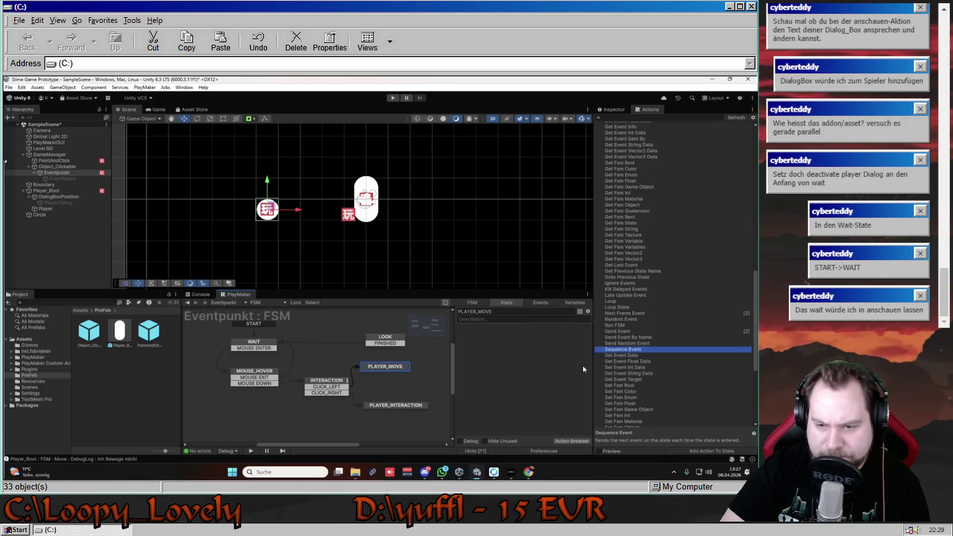
scroll(665, 372, "down", 2)
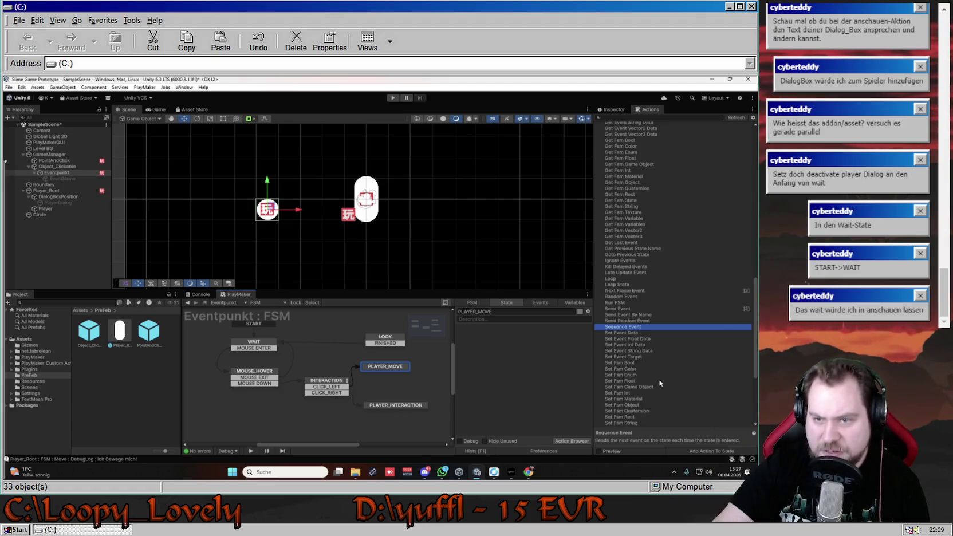
scroll(659, 376, "up", 15)
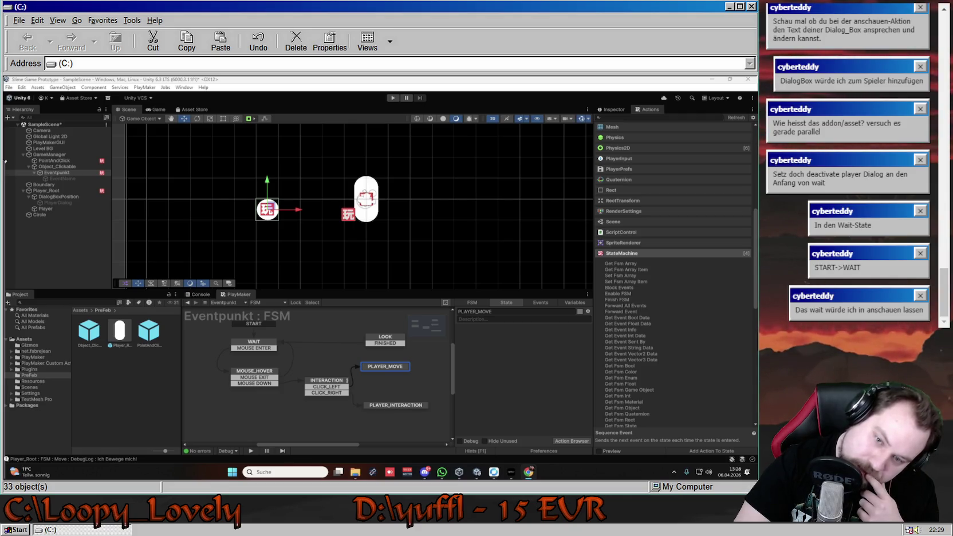
double_click(619, 287)
left_click(546, 339)
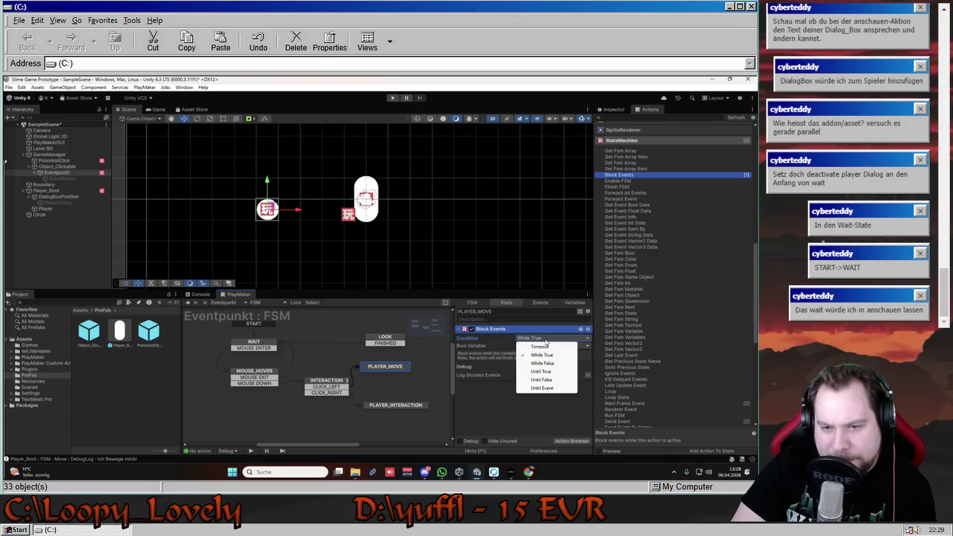
Leave Block Events at While True with no bool variable, then remove it from PLAYER_MOVE.
left_click(542, 354)
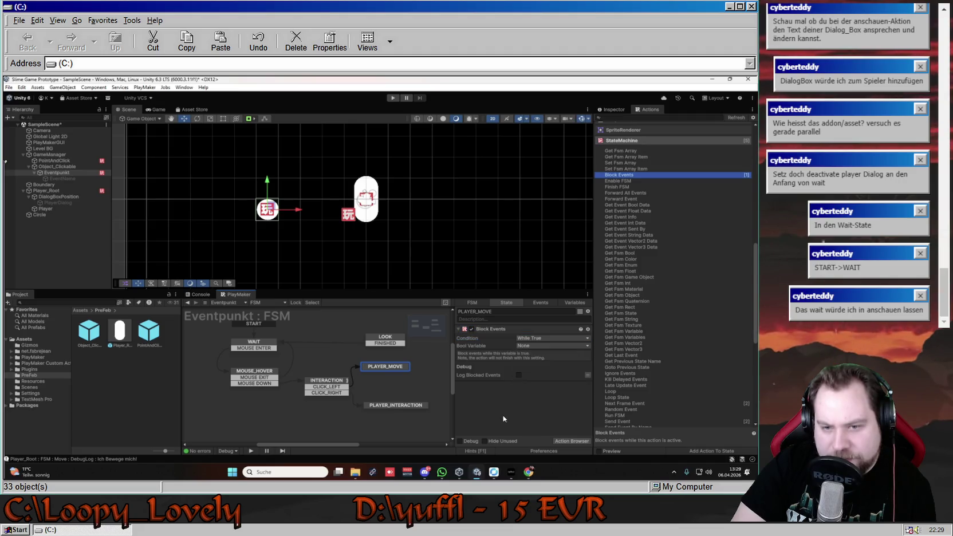
left_click(551, 345)
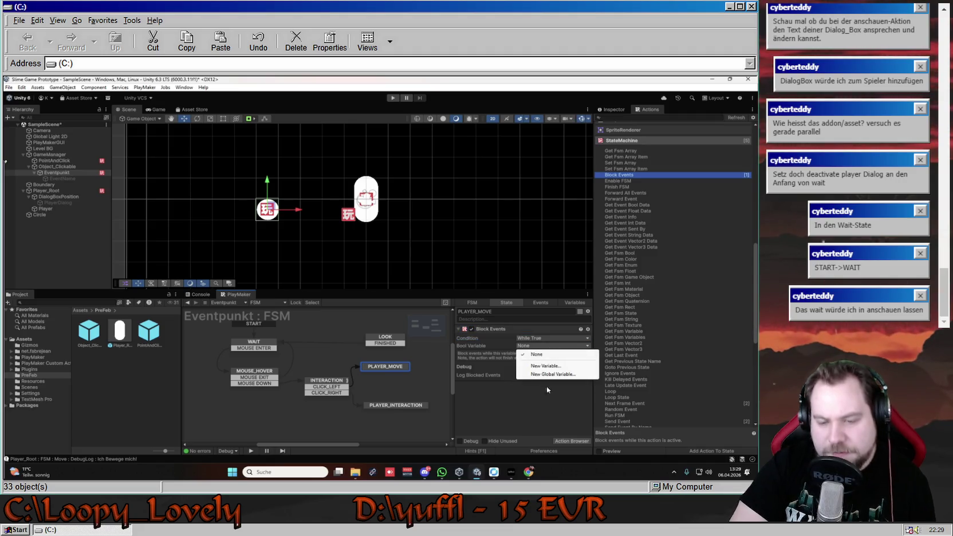
left_click(549, 408)
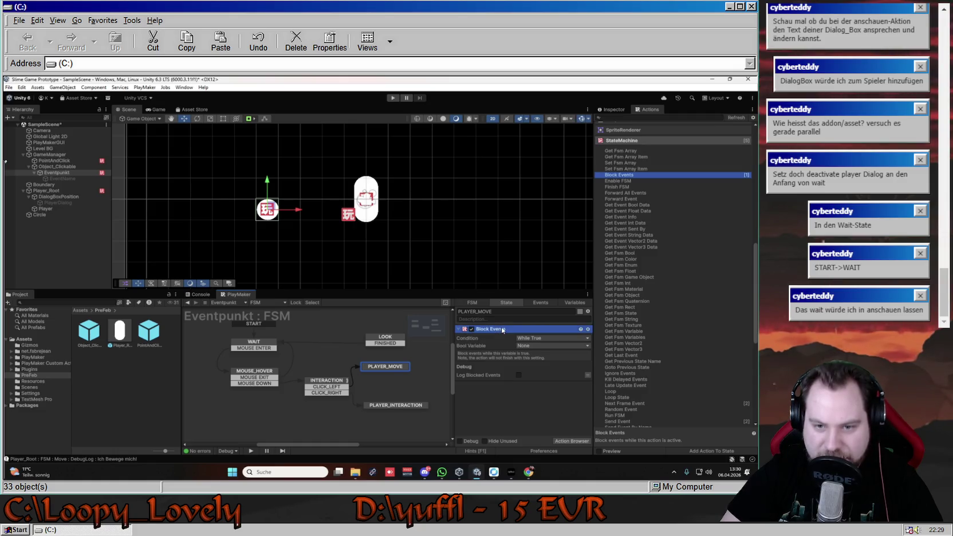
right_click(538, 329)
left_click(542, 322)
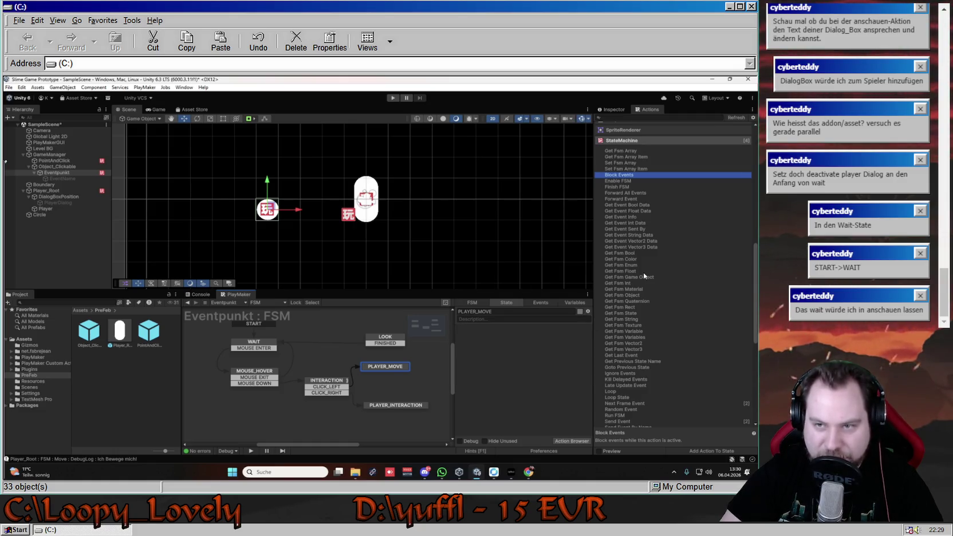
Browse the Action Browser's StateMachine actions, reading the Enable FSM description.
scroll(641, 181, "up", 3)
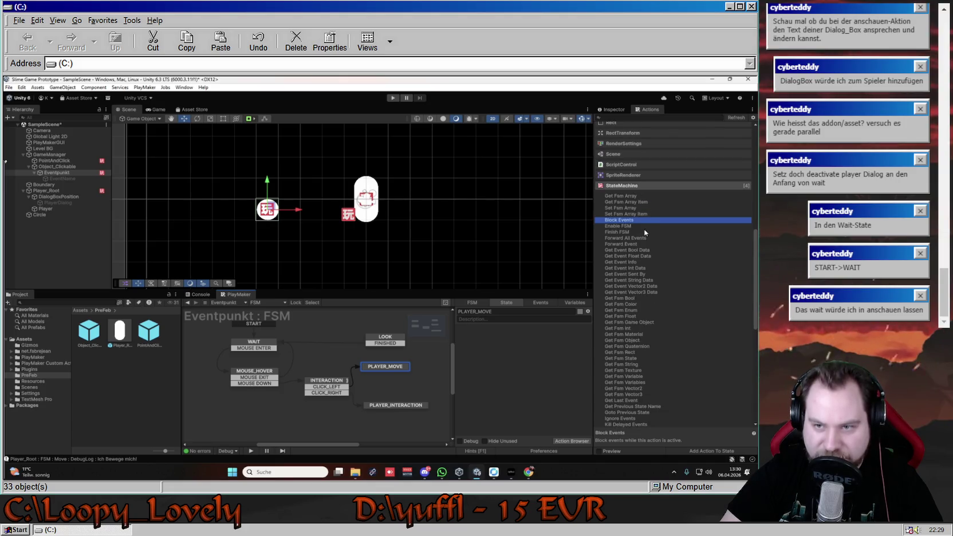
left_click(640, 227)
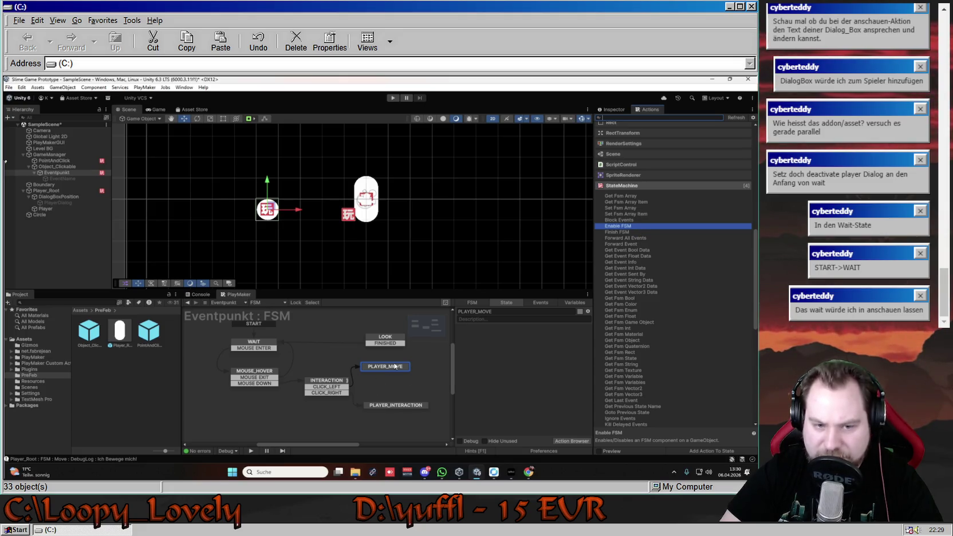
scroll(656, 324, "down", 10)
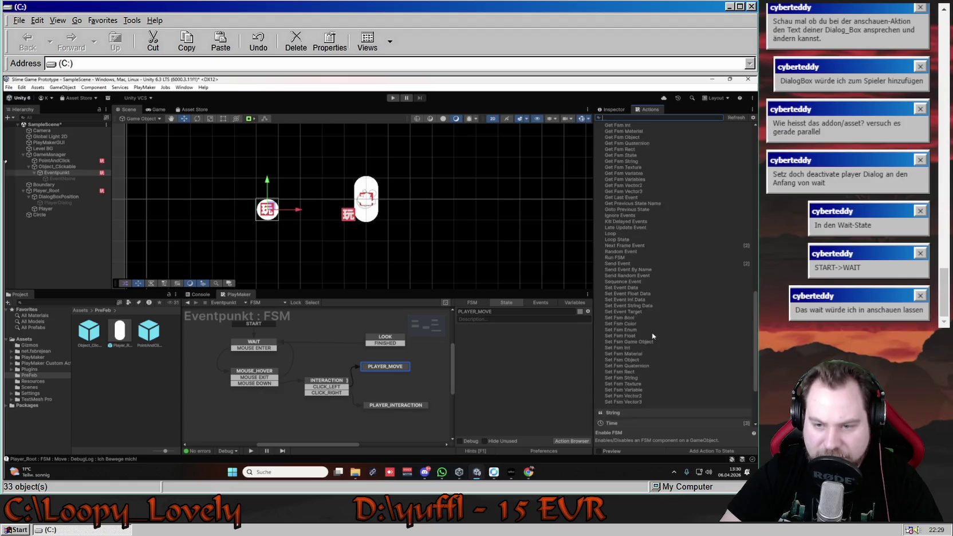
scroll(652, 335, "up", 5)
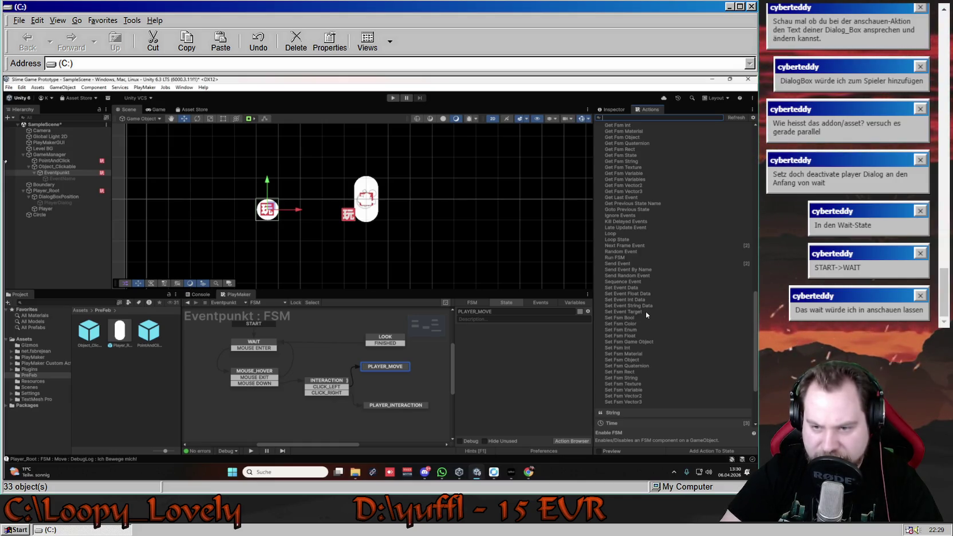
scroll(649, 307, "up", 8)
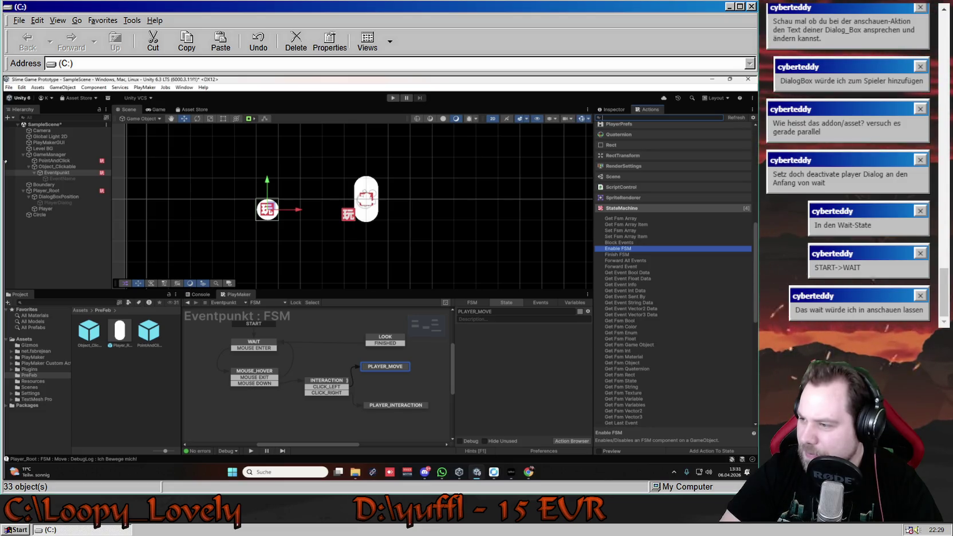
scroll(637, 334, "down", 10)
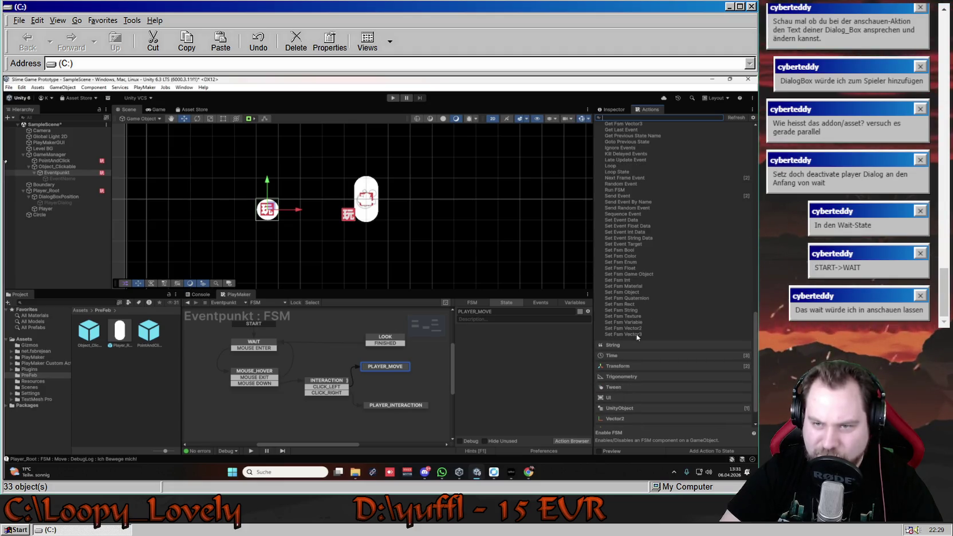
scroll(667, 195, "up", 10)
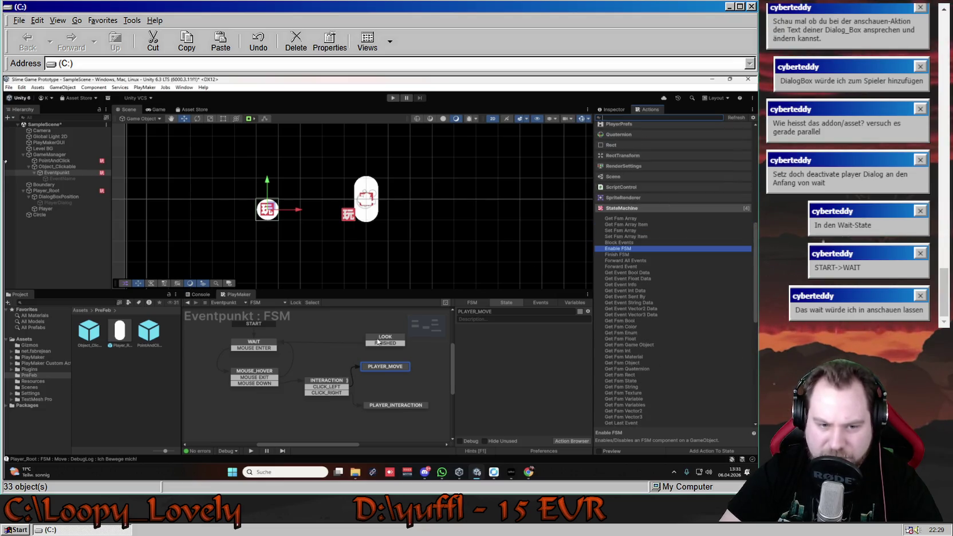
Show the LOOK state's actions and expand its 5-second Wait action.
key("ctrl+z")
key("ctrl+z")
left_click(461, 347)
left_click(458, 347)
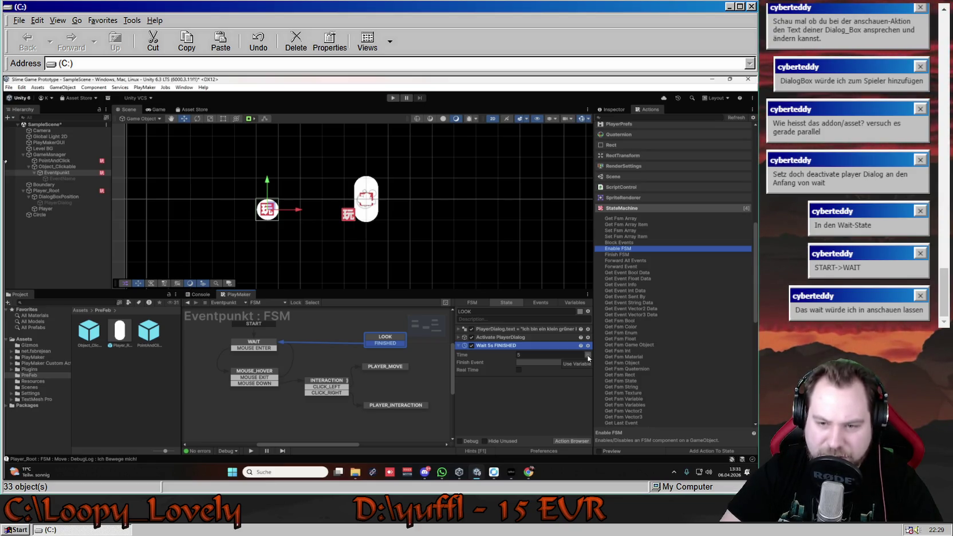
Add a Wait action to the PLAYER_MOVE state by searching 'Wait' in the Action Browser.
left_click(588, 357)
left_click(587, 357)
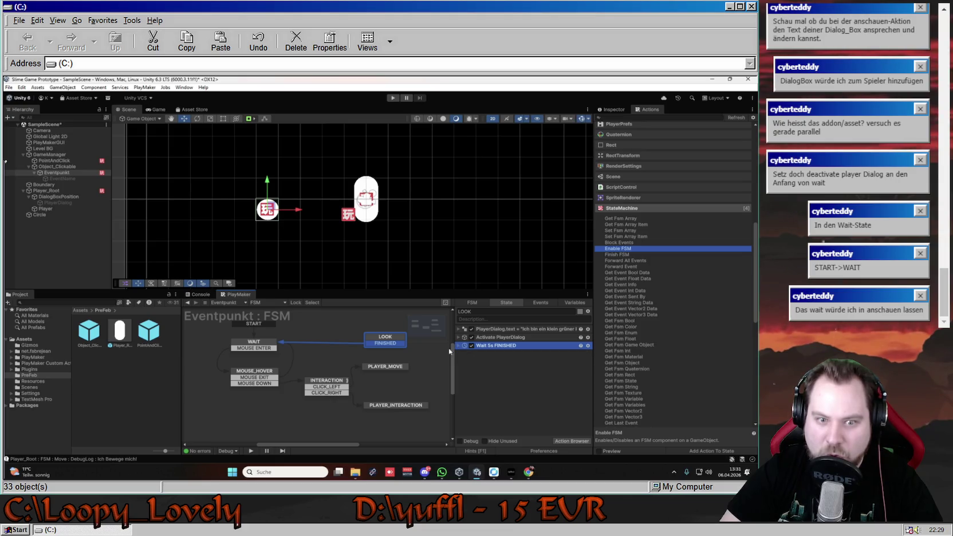
left_click(388, 368)
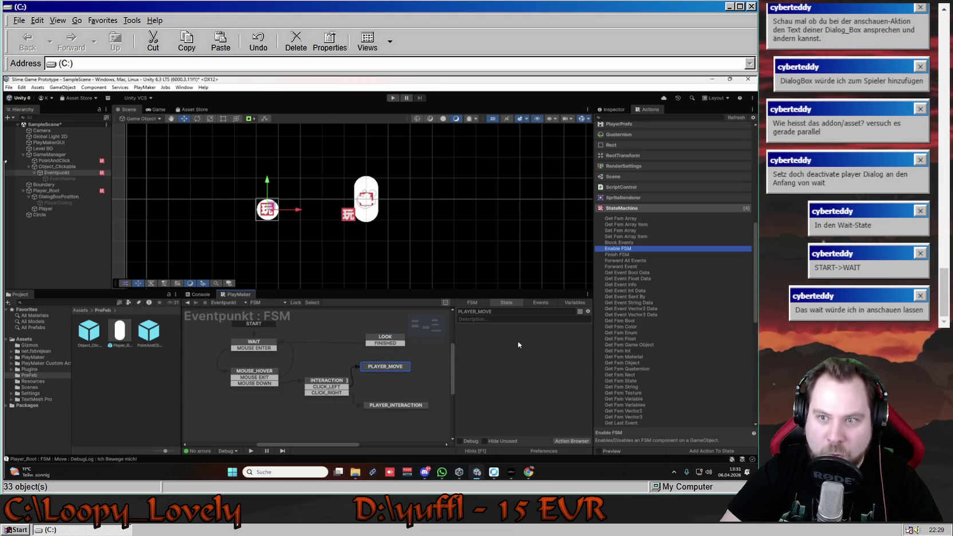
left_click(718, 208)
scroll(665, 200, "up", 5)
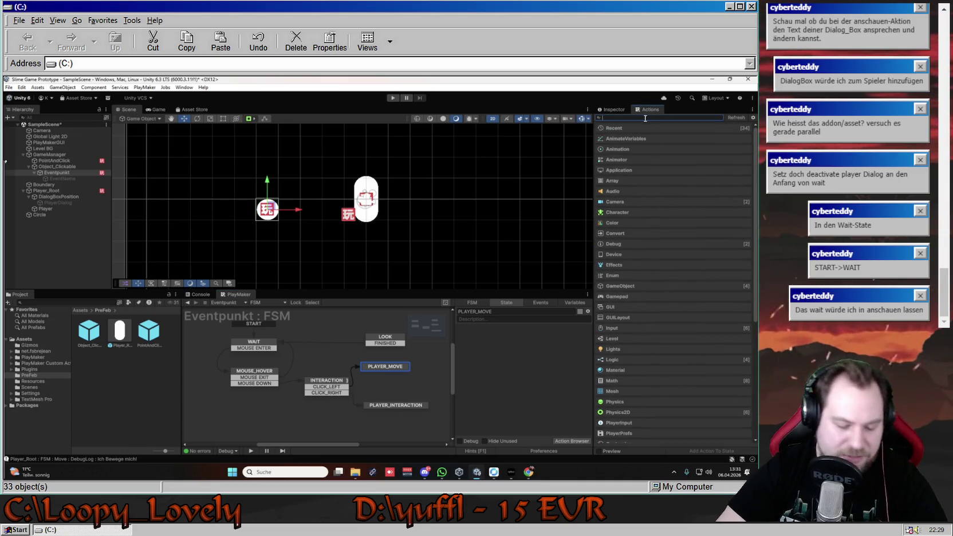
type("Wait")
key("Return")
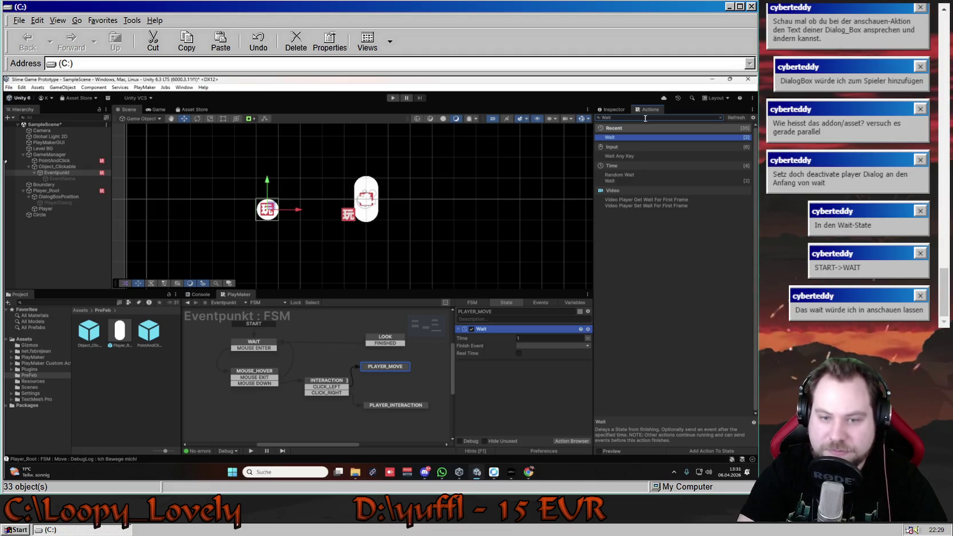
Switch the Wait action's Time to variable mode, leaving no variable chosen yet.
left_click(587, 338)
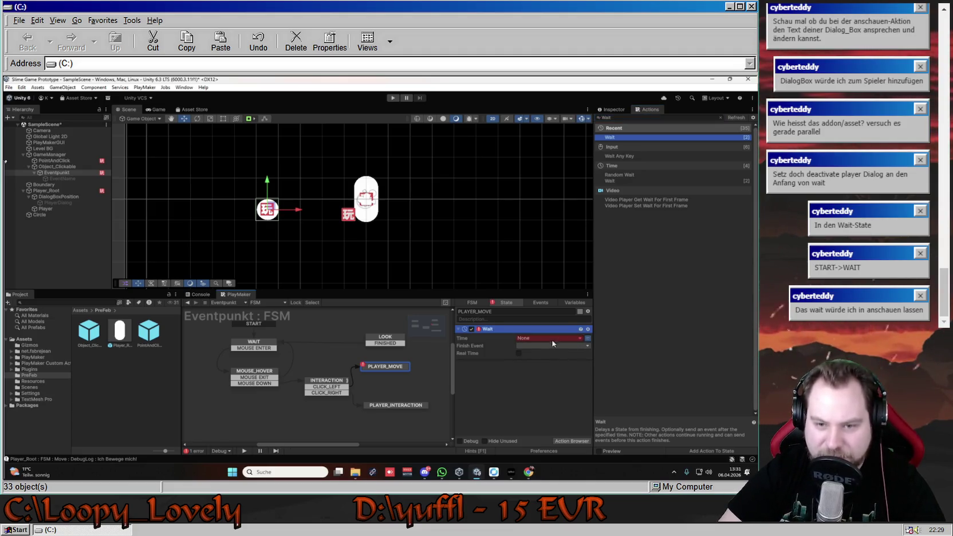
left_click(582, 338)
mouse_move(550, 354)
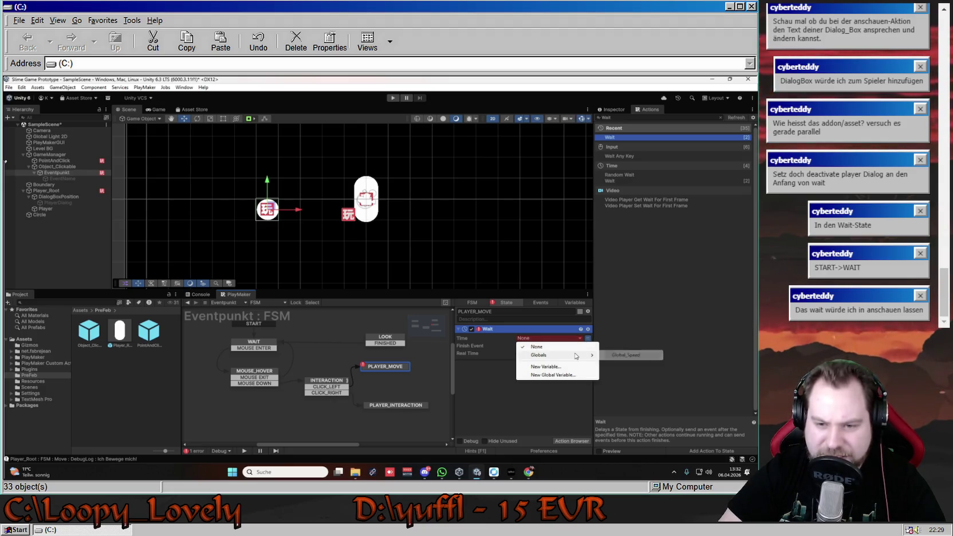
left_click(549, 389)
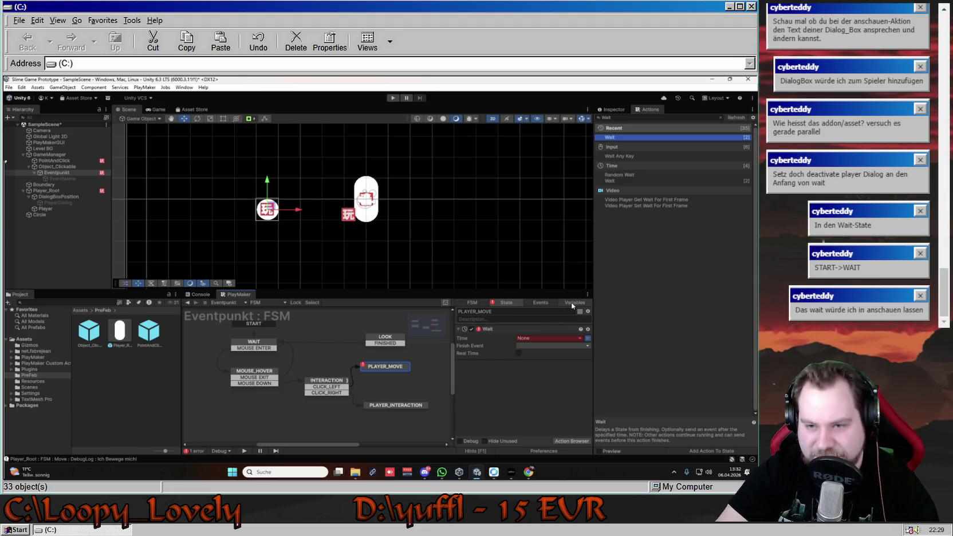
Review the FSM's Variables tab, leaving the variable type at Float.
left_click(571, 303)
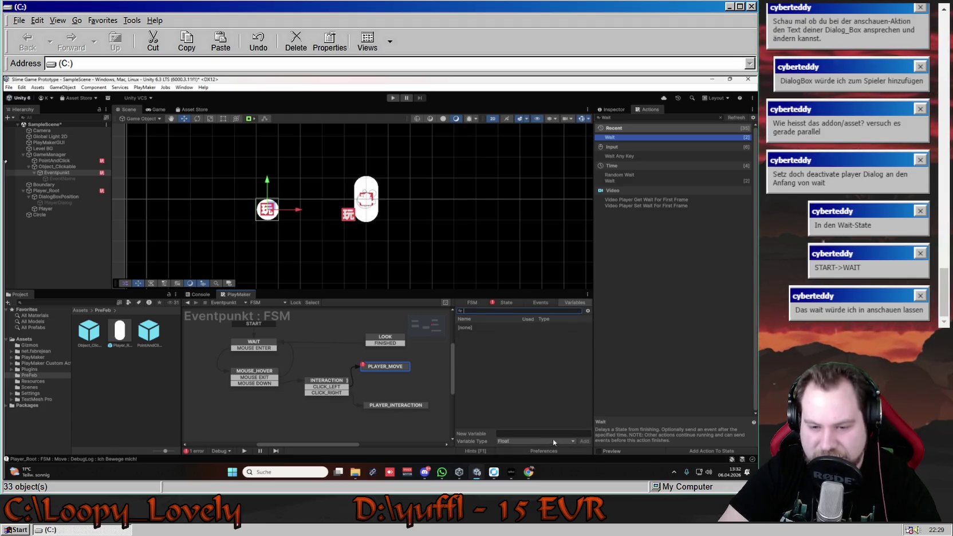
left_click(571, 442)
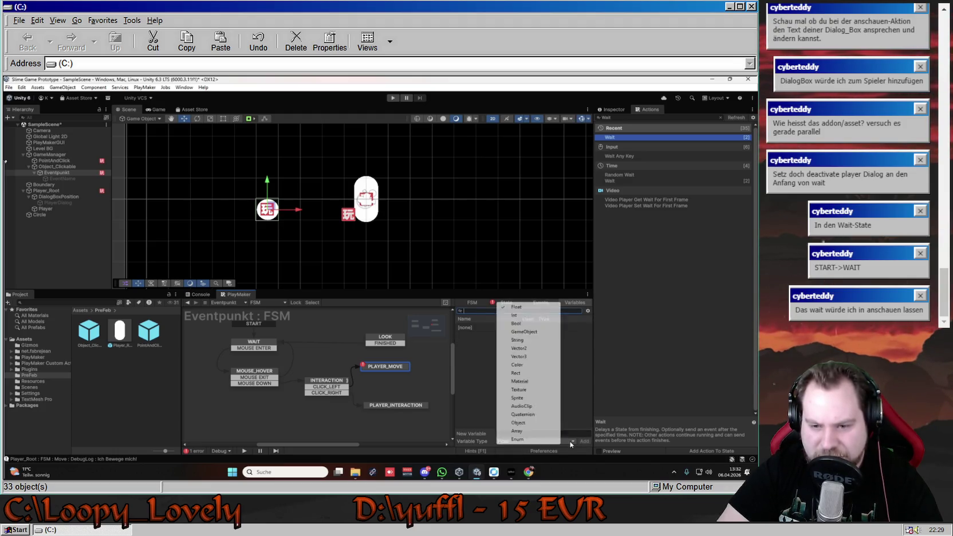
left_click(581, 345)
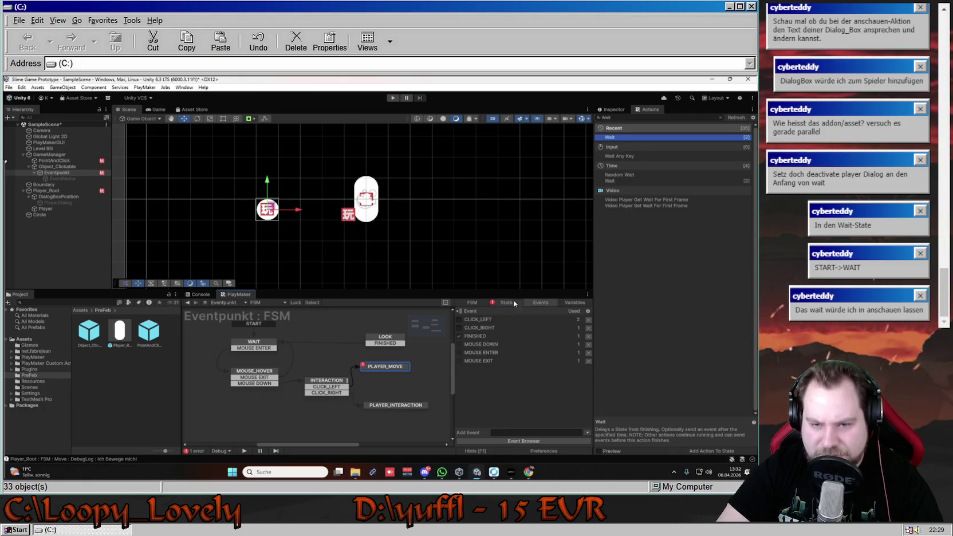
left_click(507, 302)
Assign the Wait Time a new global variable named FSM_Player_Root_FIN.
left_click(587, 339)
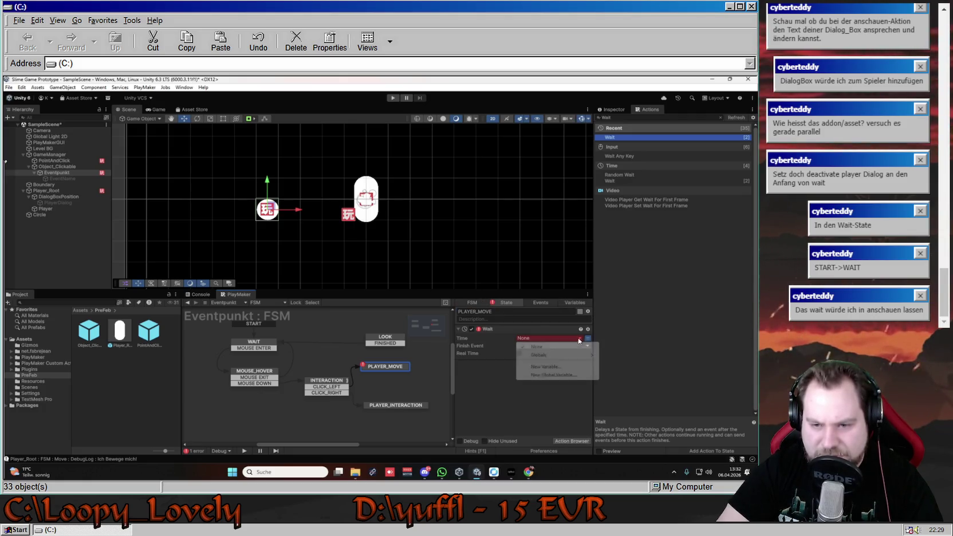
left_click(565, 371)
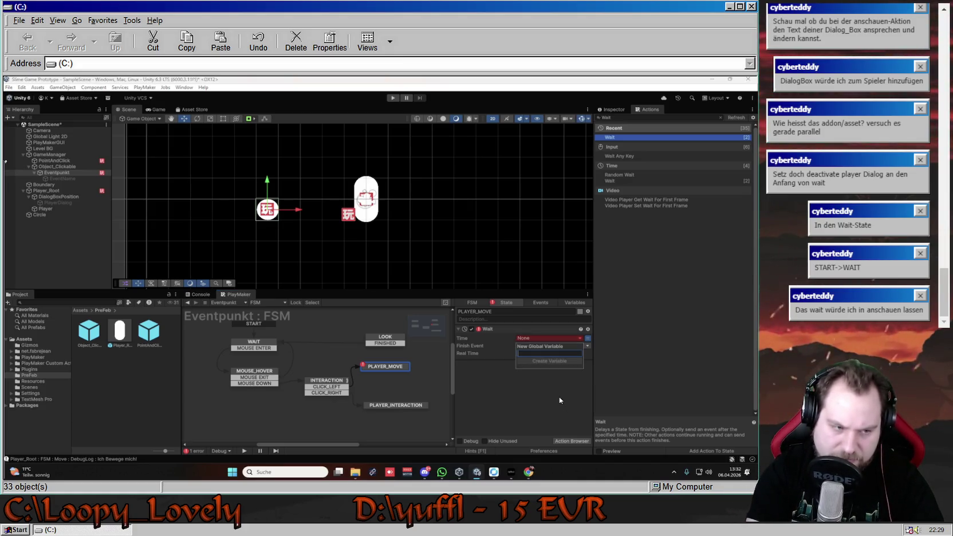
type("M")
key("BackSpace")
type("FSM_")
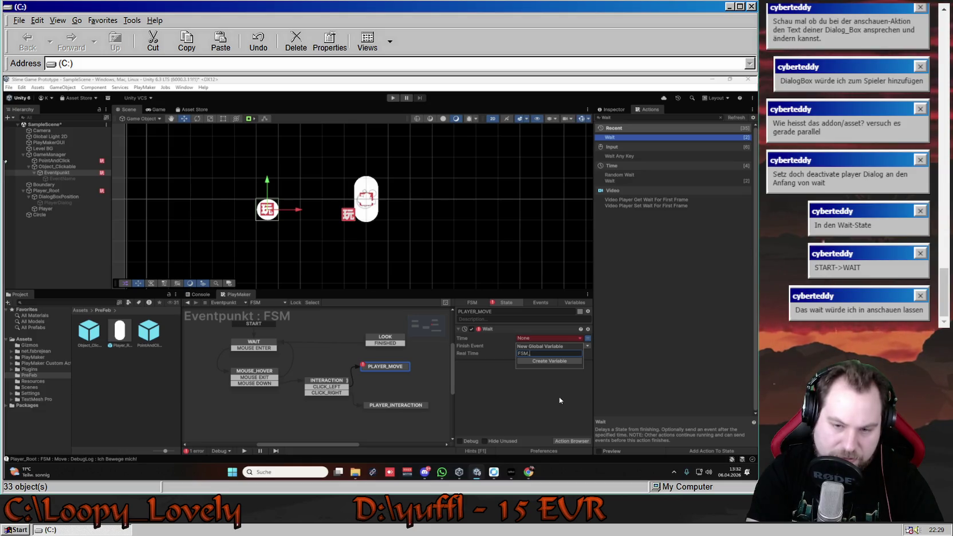
type("PL")
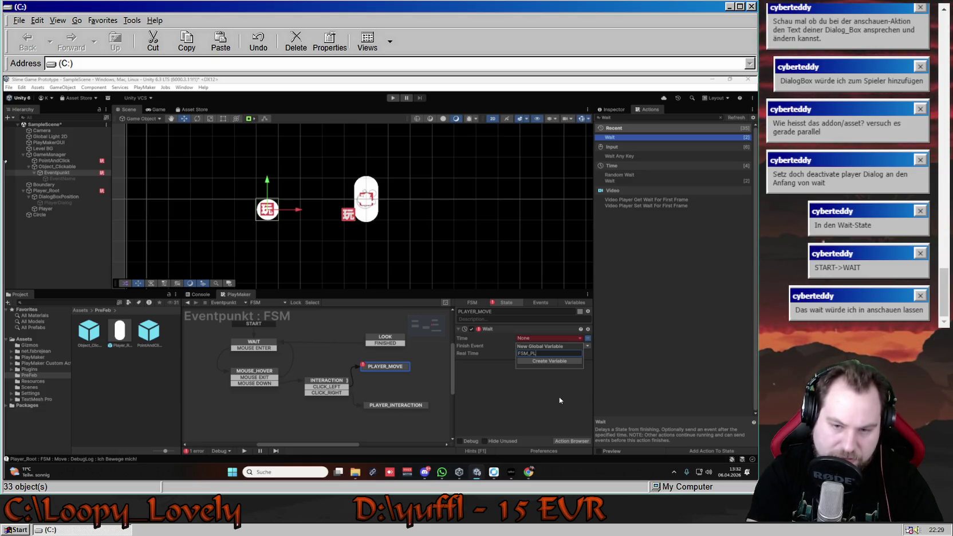
key("BackSpace")
type("layer_")
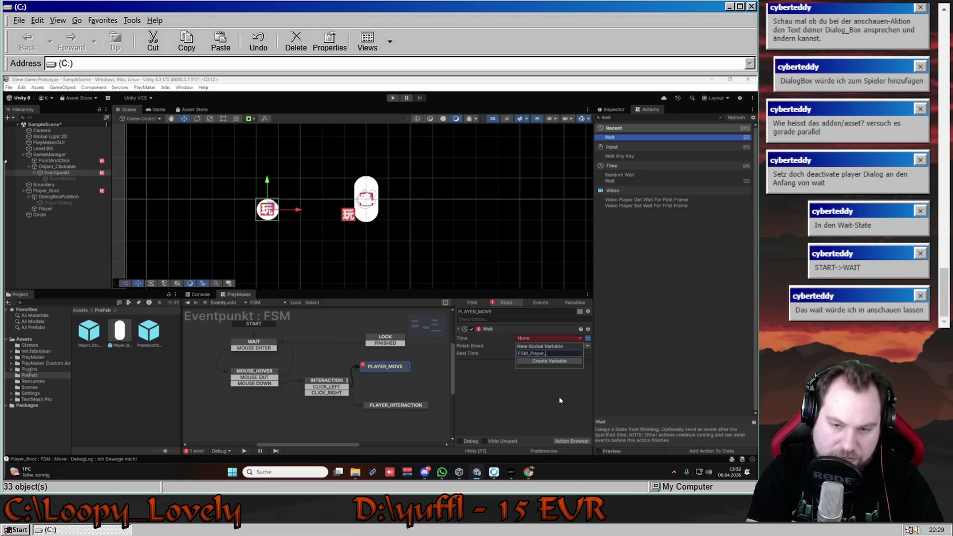
type("Root_")
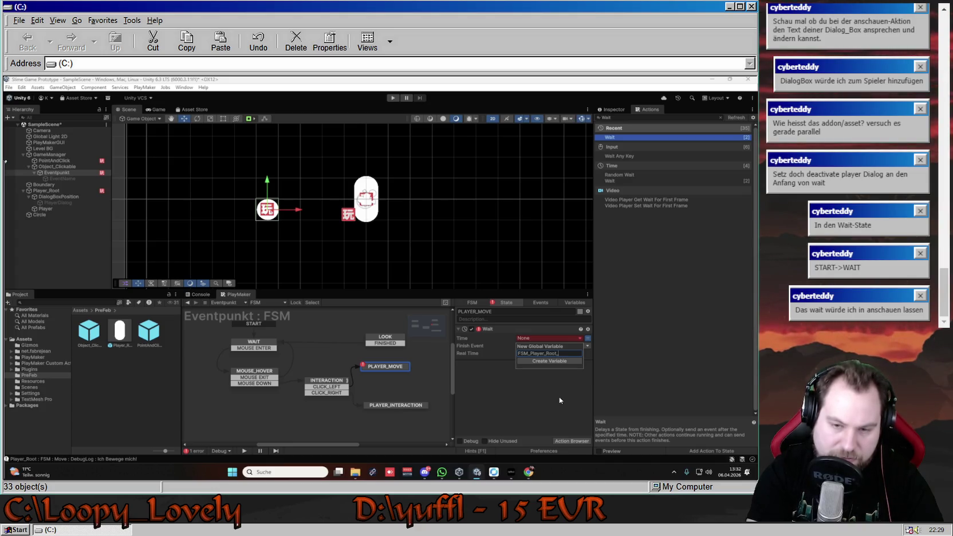
type("FIN")
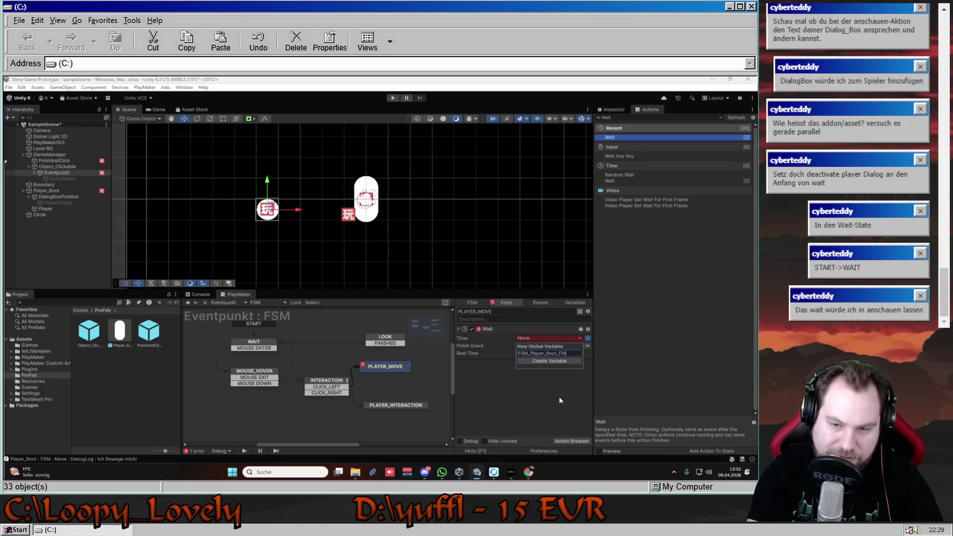
key("Return")
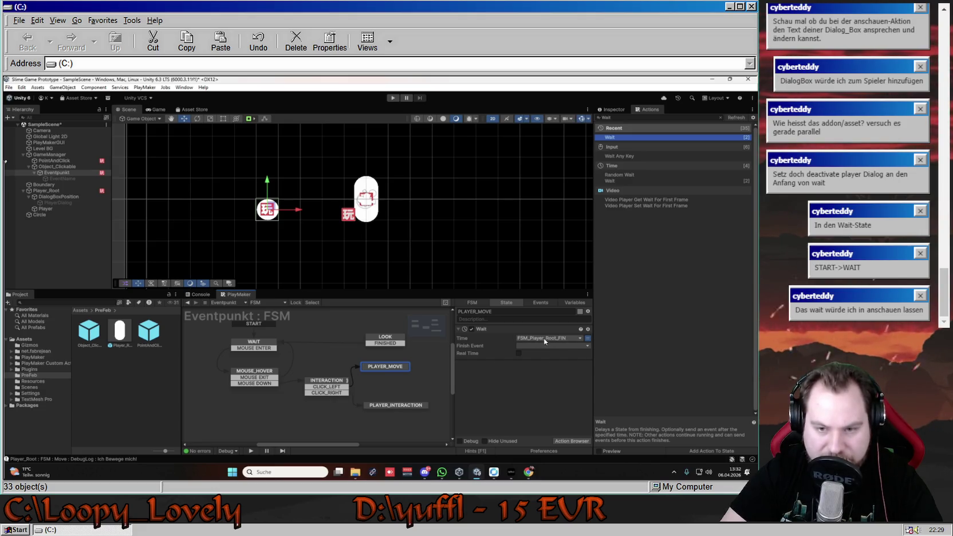
left_click(576, 346)
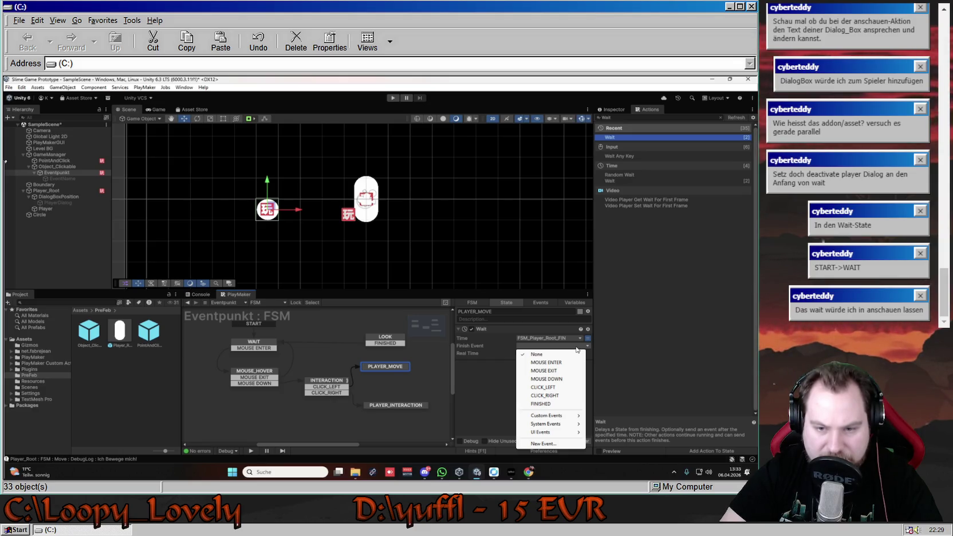
Set the Wait finish event to FINISHED, link PLAYER_MOVE's FINISHED transition to LOOK, and select Player_Root.
left_click(544, 404)
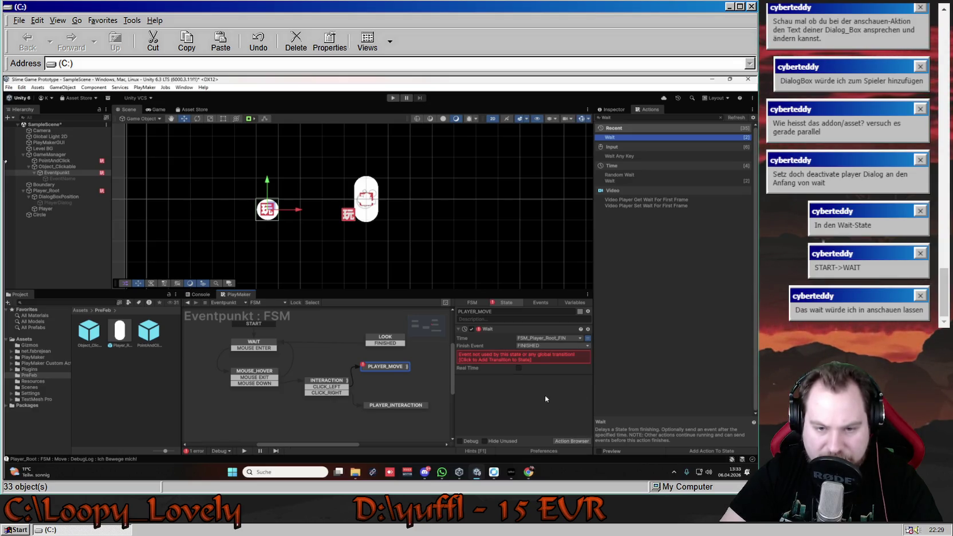
right_click(388, 368)
mouse_move(446, 371)
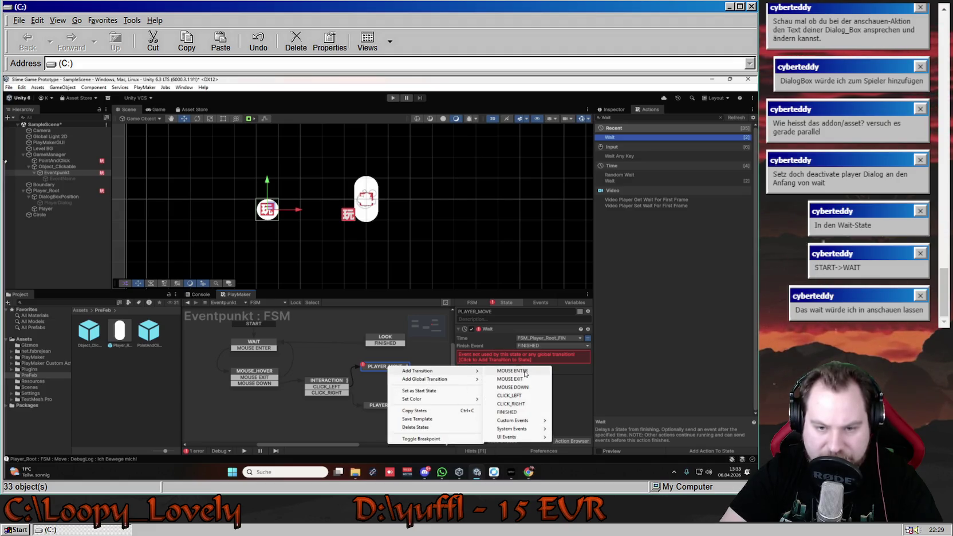
left_click(517, 412)
left_click_drag(385, 373, 385, 340)
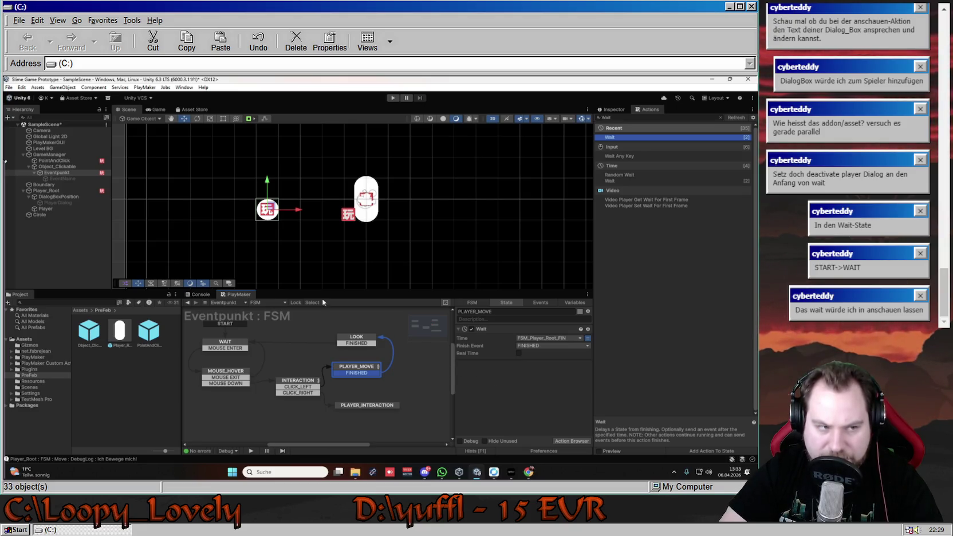
left_click(73, 191)
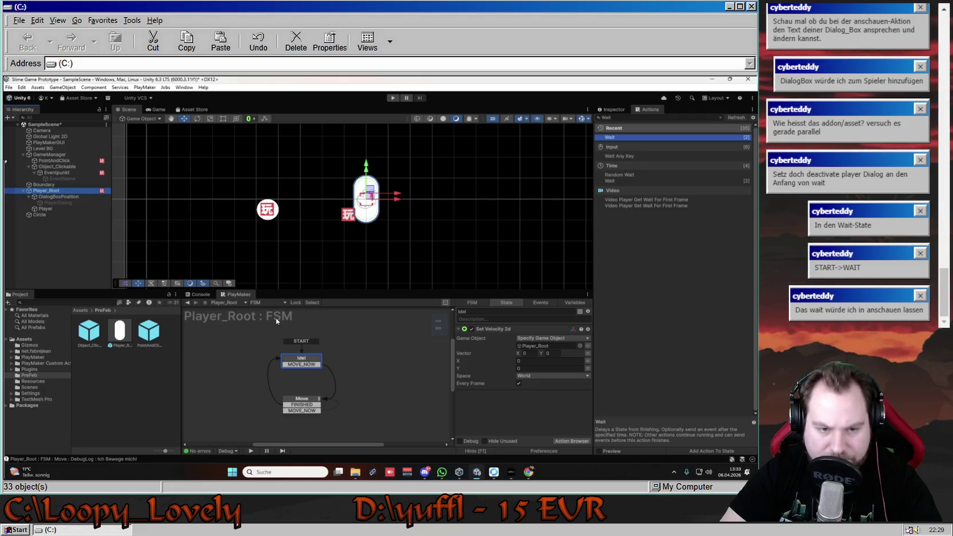
Play-test the Move state by sending the player to two clicked points, then collapse Float Compare.
left_click(308, 402)
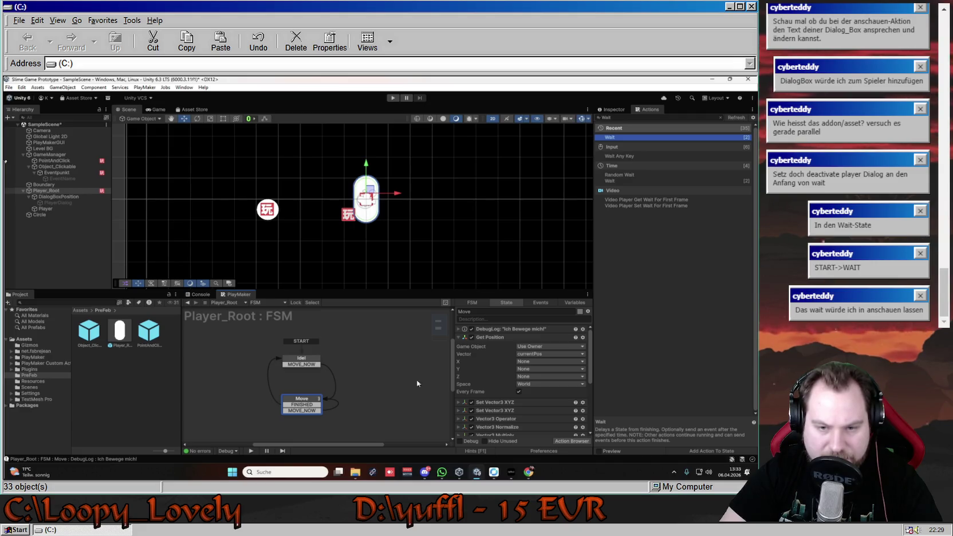
left_click(393, 98)
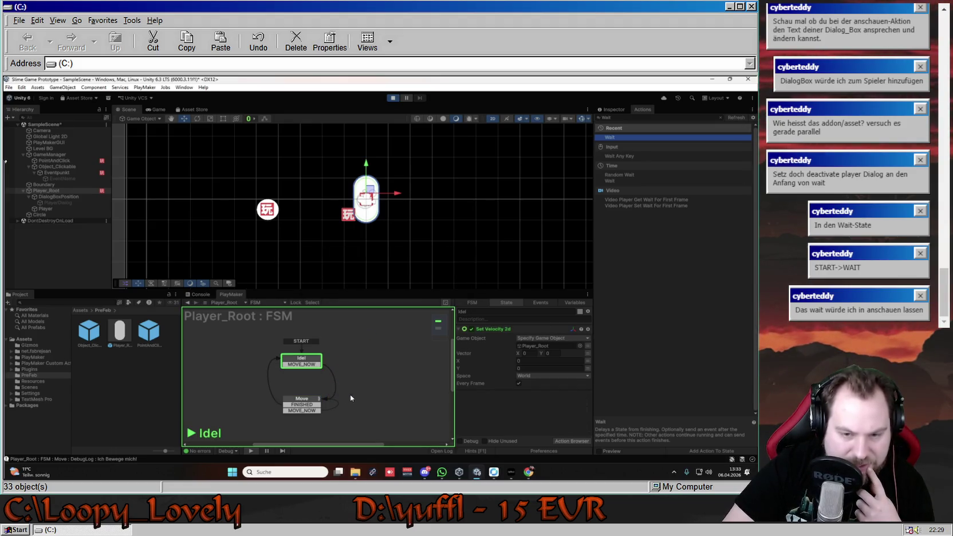
left_click(436, 202)
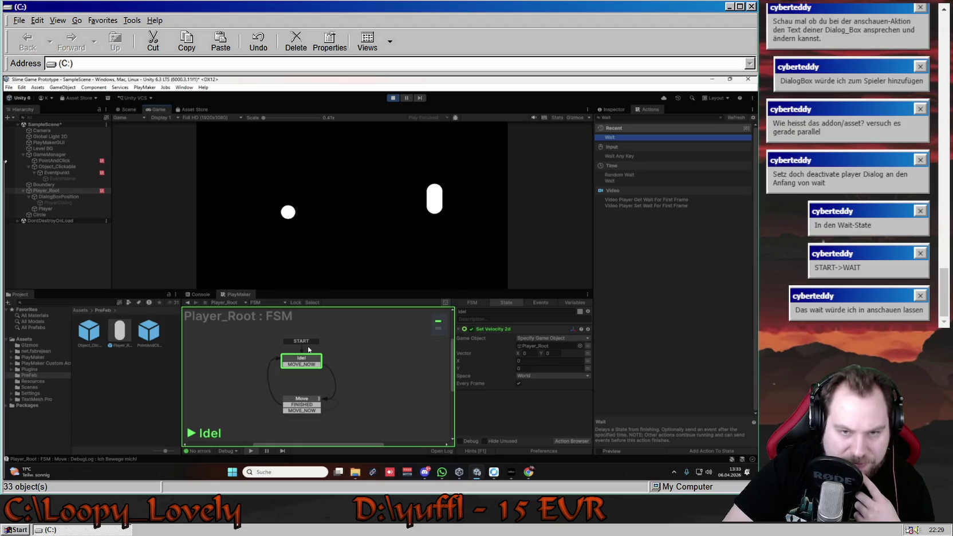
left_click(386, 214)
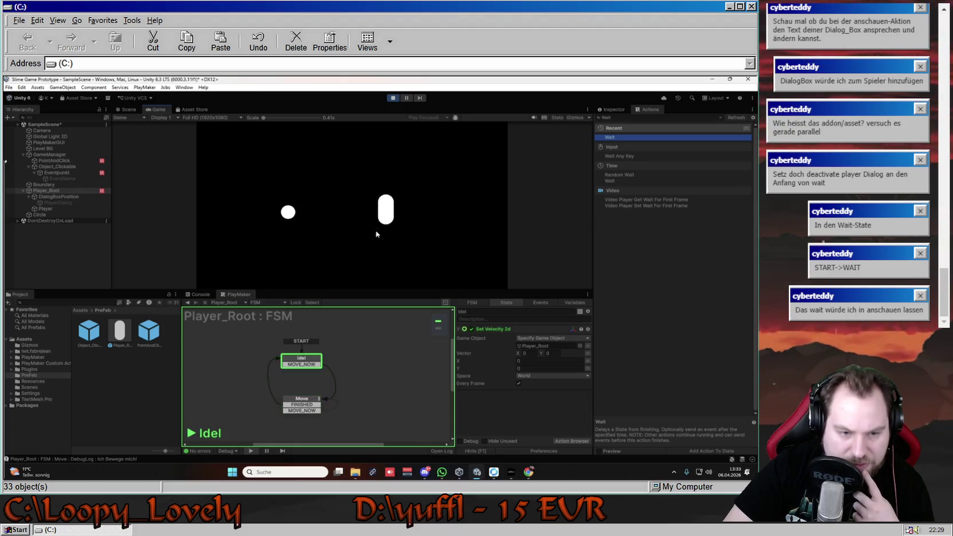
left_click(393, 98)
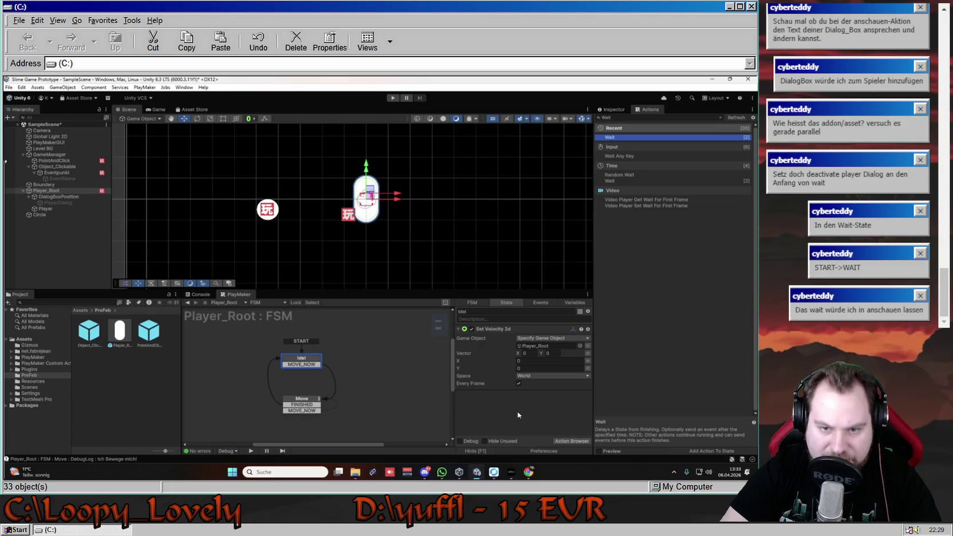
left_click(316, 400)
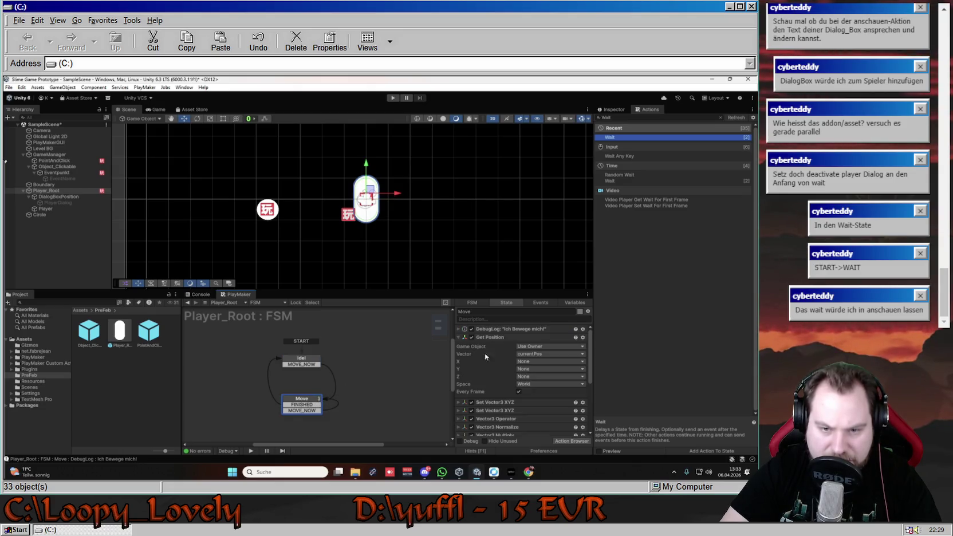
scroll(476, 366, "down", 5)
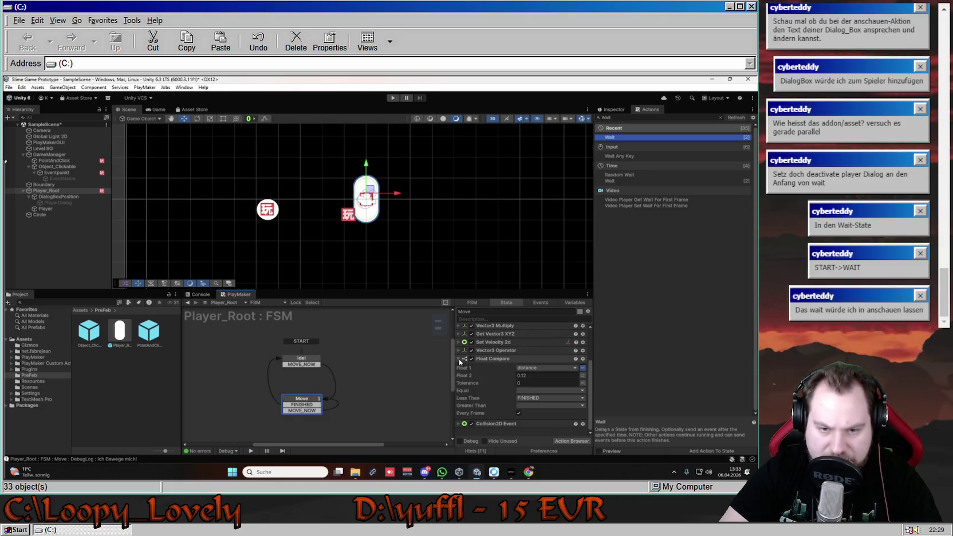
left_click(460, 359)
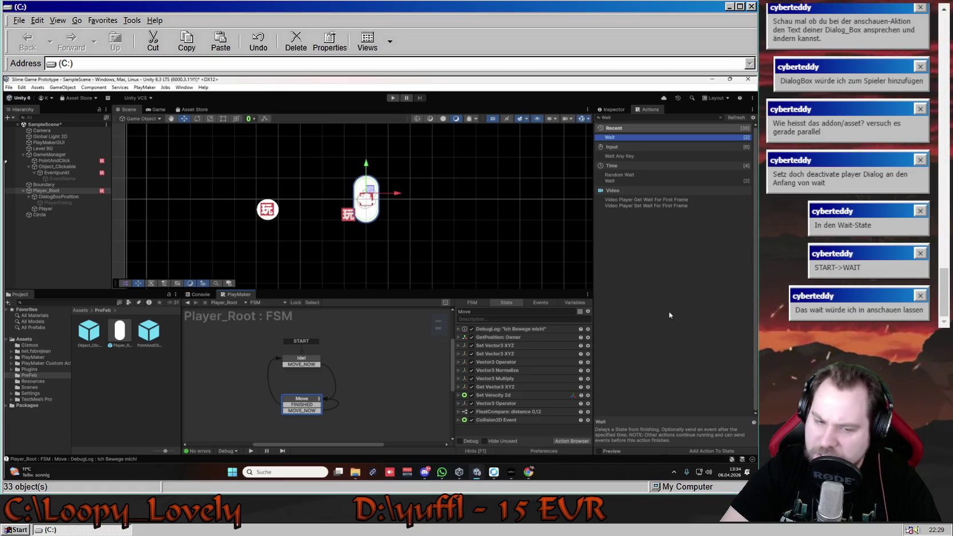
Add a new state to the Player_Root graph and begin renaming it to SEND_TO_EVENTPUNKTFSM.
right_click(243, 376)
left_click(263, 281)
left_click(487, 312)
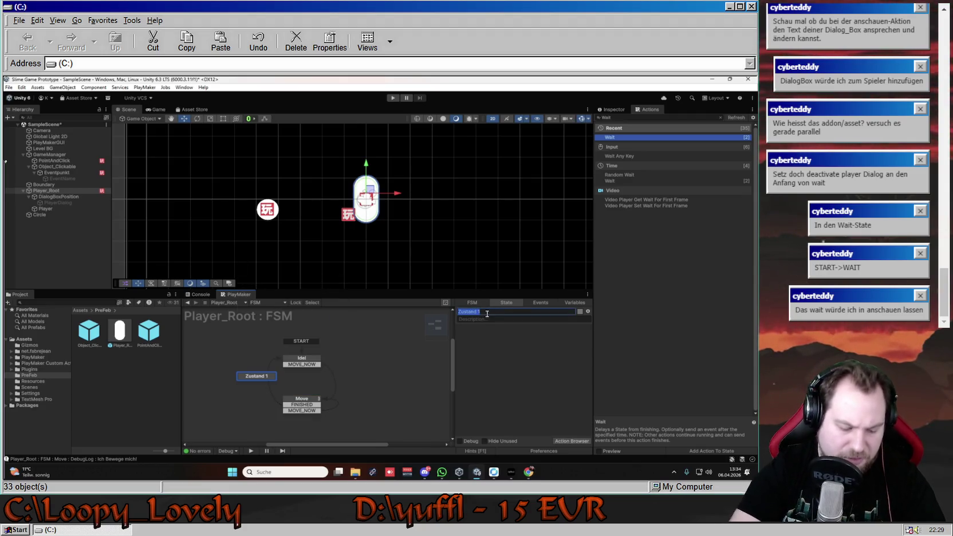
type("Send")
key("BackSpace")
key("BackSpace")
key("BackSpace")
type("t")
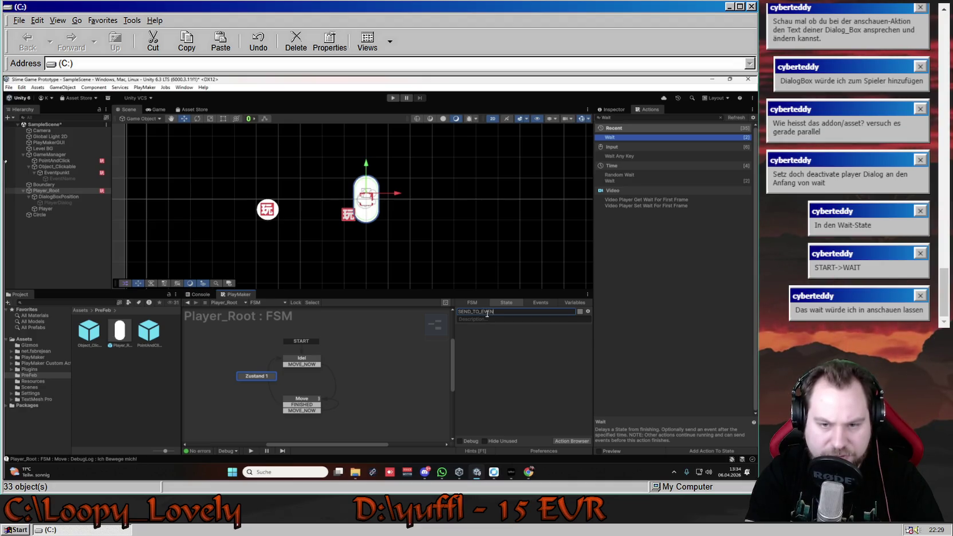
type("PUNKT")
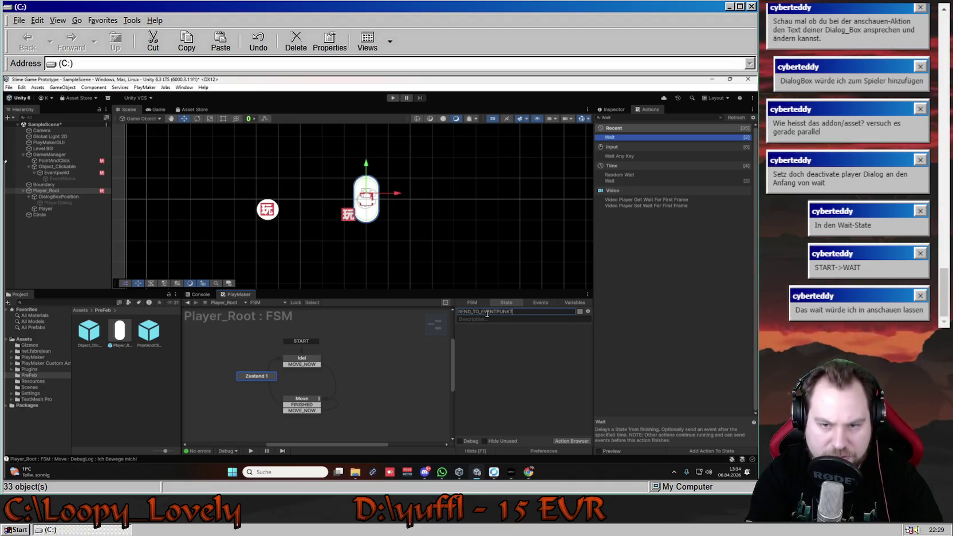
type("_FSM")
Confirm the name SEND_TO_EVENTPUNKT_FSM and redirect Move's FINISHED transition into it.
key("Return")
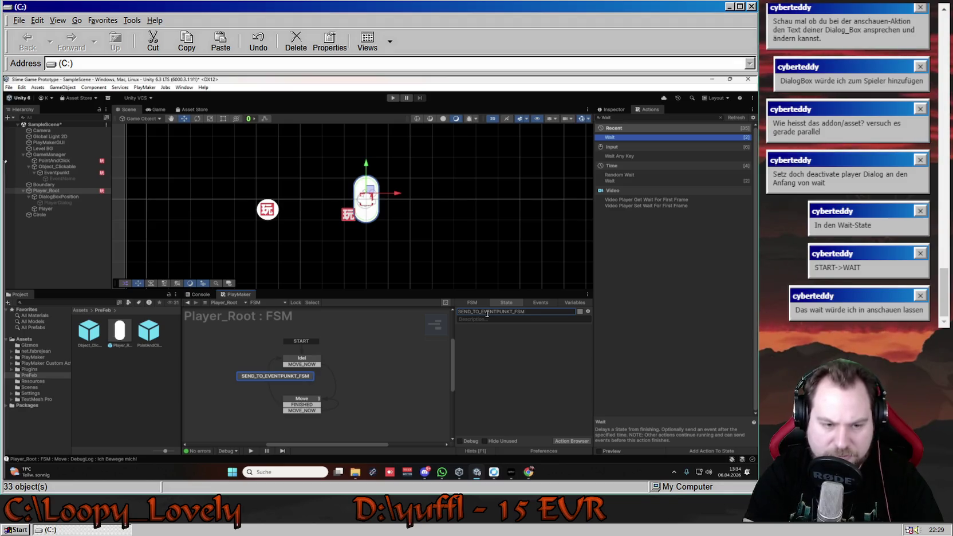
mouse_move(283, 378)
left_mouse_down()
mouse_move(236, 367)
mouse_move(235, 383)
left_mouse_up()
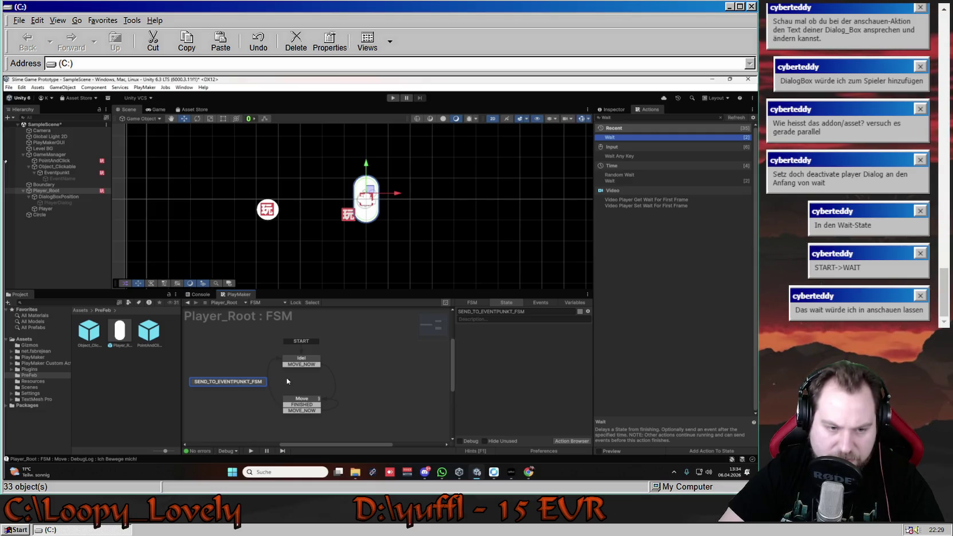
left_click(297, 400)
left_click(285, 405)
left_click_drag(288, 404, 255, 381)
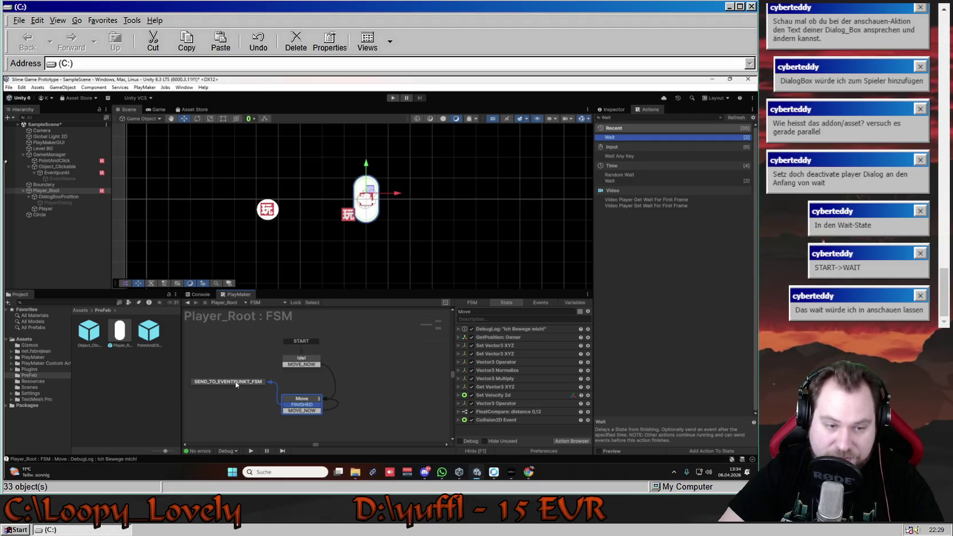
Give SEND_TO_EVENTPUNKT_FSM a FINISHED transition linked back to the Idel state.
left_click(256, 383)
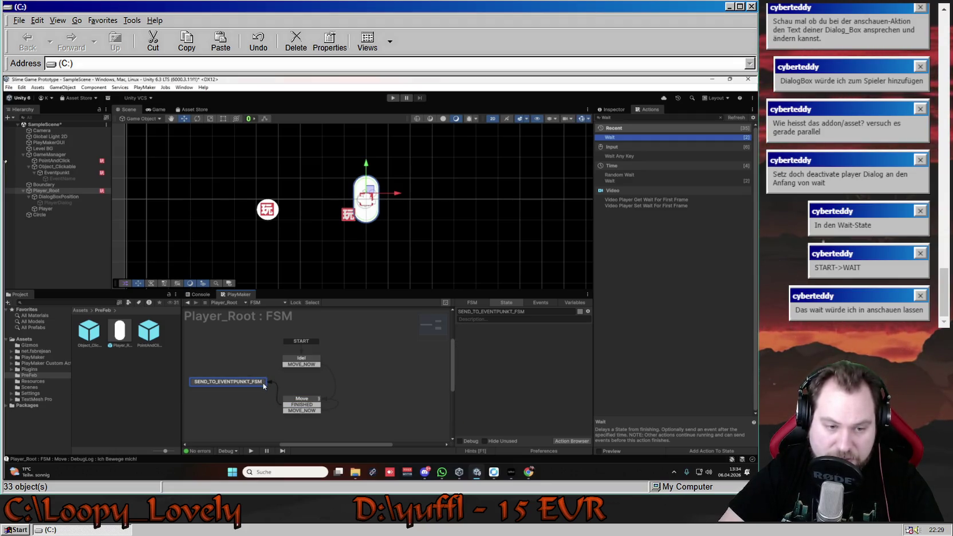
left_click_drag(248, 382, 254, 378)
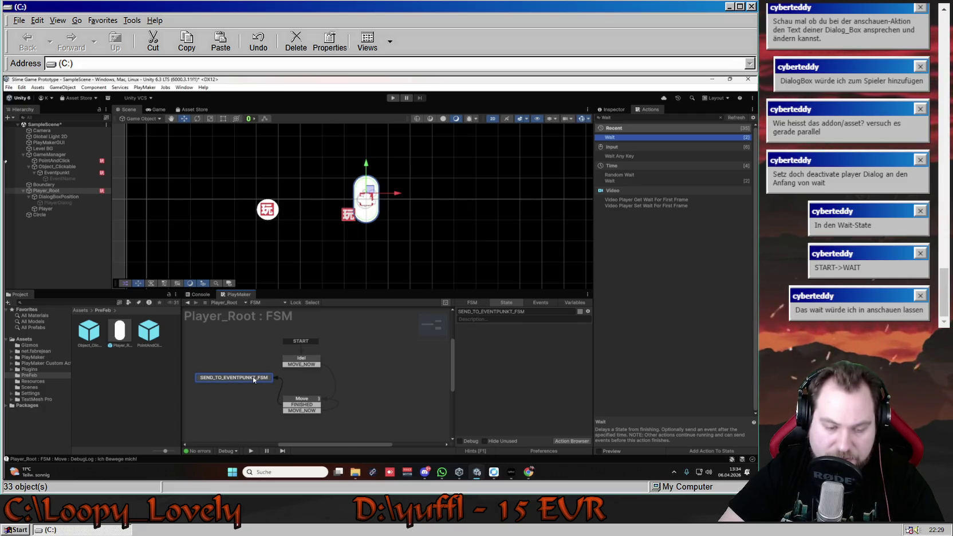
right_click(253, 378)
mouse_move(332, 382)
left_click(371, 385)
mouse_move(234, 384)
left_mouse_down()
mouse_move(184, 378)
mouse_move(221, 358)
mouse_move(254, 368)
mouse_move(320, 346)
mouse_move(356, 360)
left_mouse_up()
left_click_drag(305, 382, 286, 374)
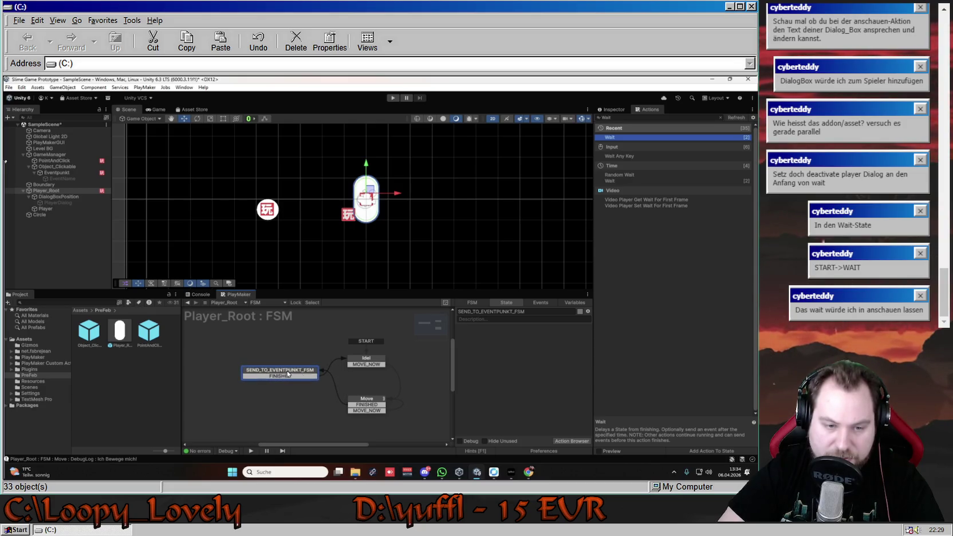
left_click_drag(359, 445, 372, 444)
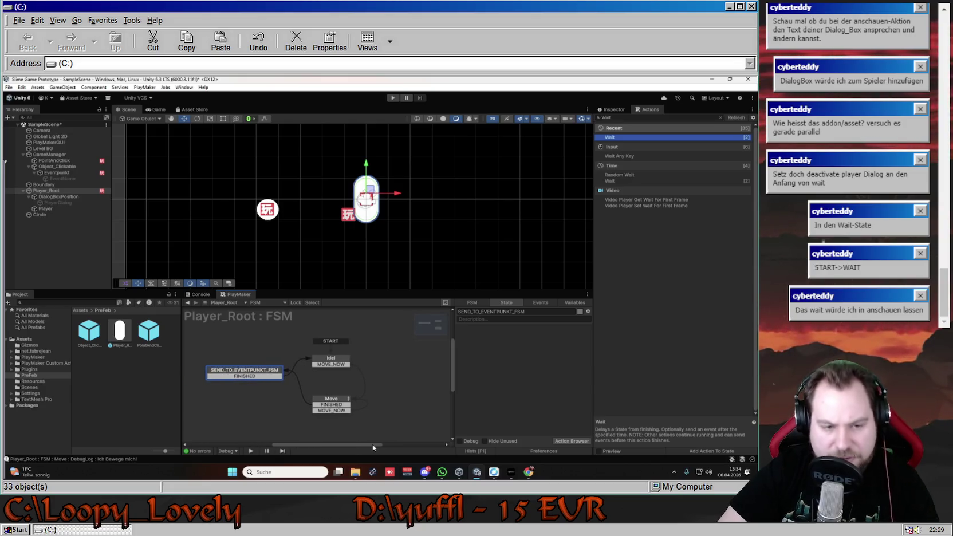
right_click(487, 371)
left_click(548, 369)
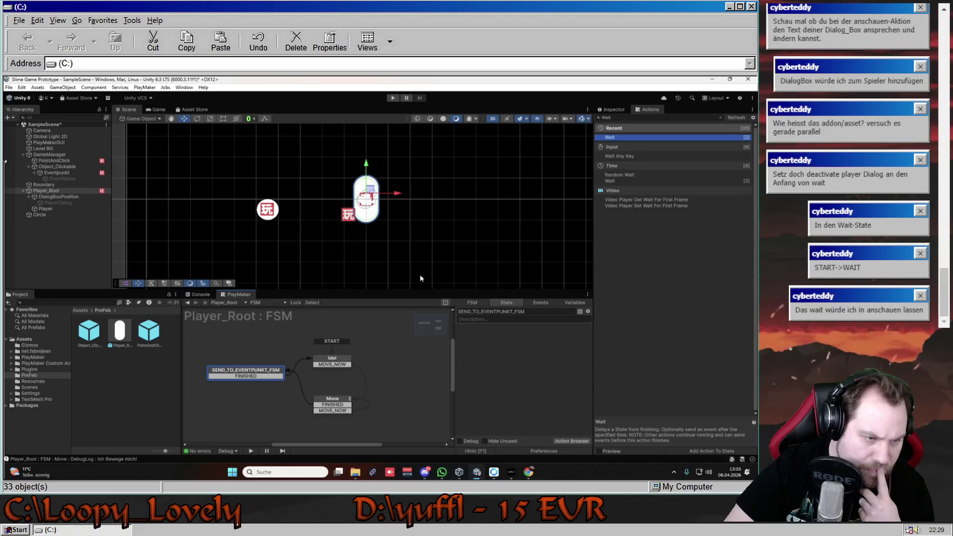
Search the Action Browser for 'Set Bool' and add Set Fsm Bool to the state.
right_click(514, 344)
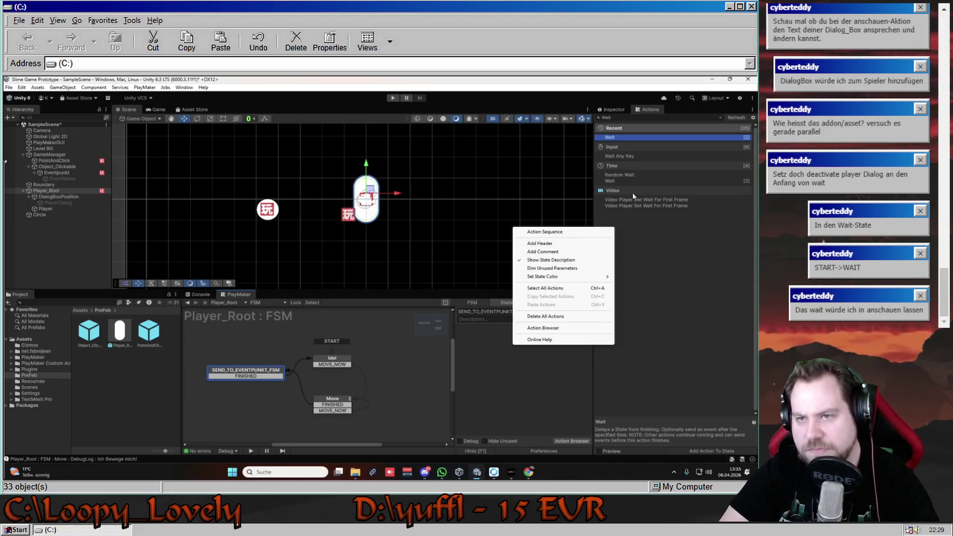
left_click(670, 227)
left_click(684, 122)
key("BackSpace")
key("BackSpace")
key("BackSpace")
left_click(661, 117)
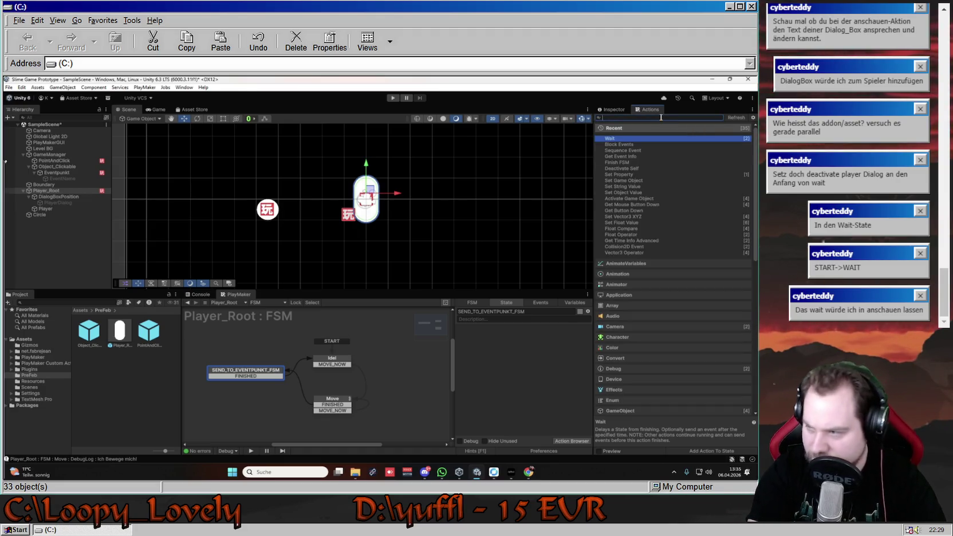
type("Set Bool")
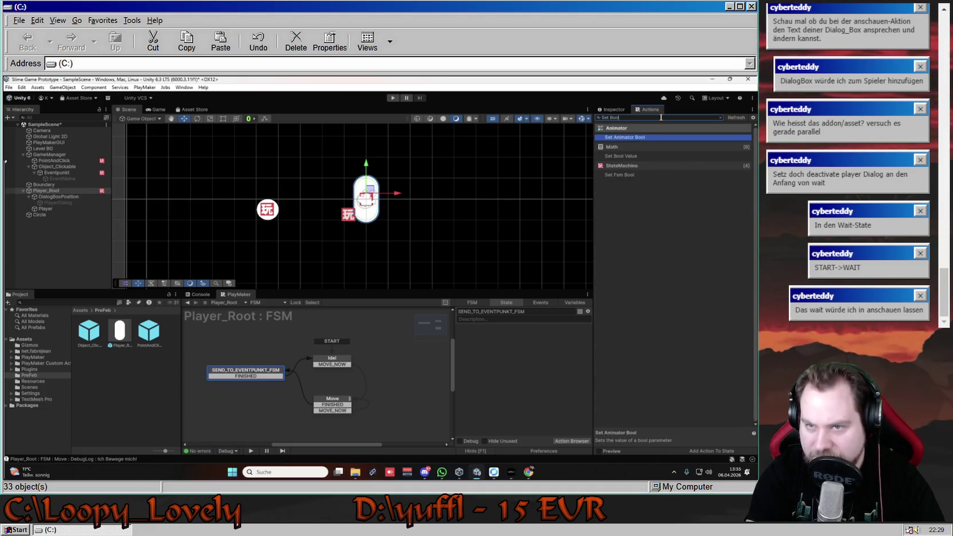
key("Down")
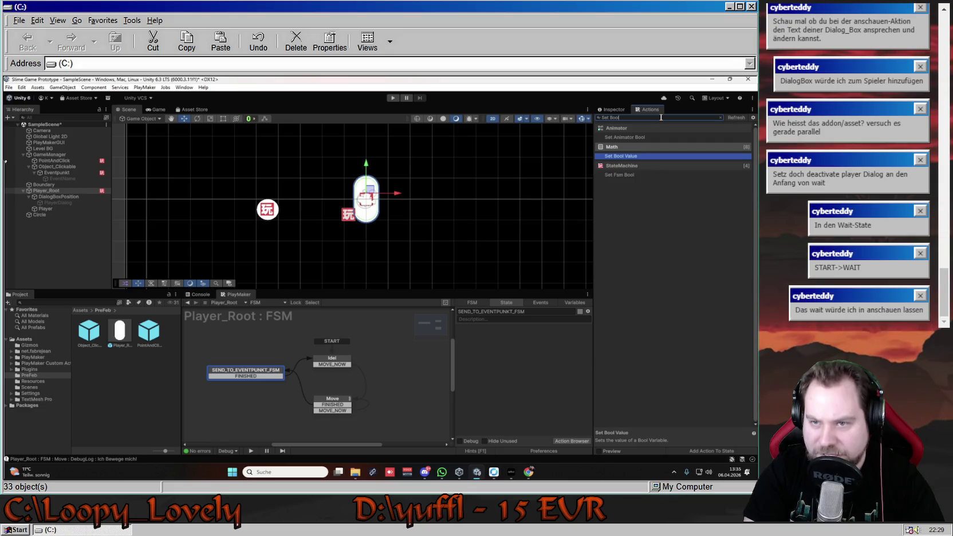
key("Down")
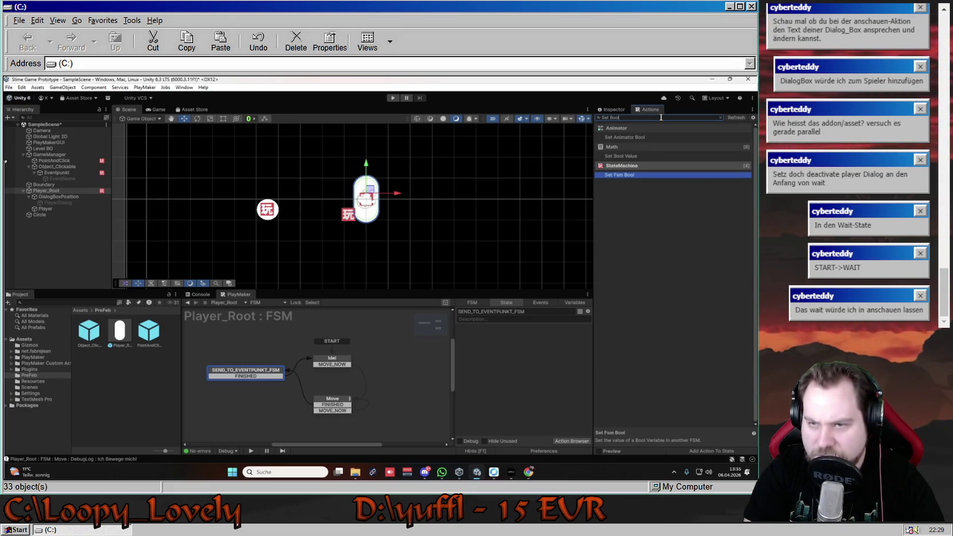
key("Return")
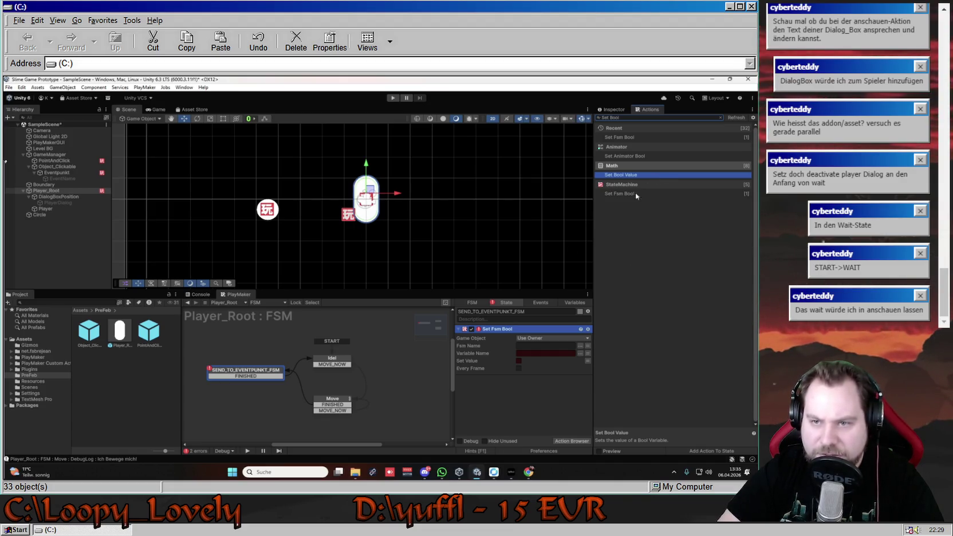
Replace Set Fsm Bool with a Set Bool Value action, leaving its Bool Variable as None.
left_click(549, 327)
key("Delete")
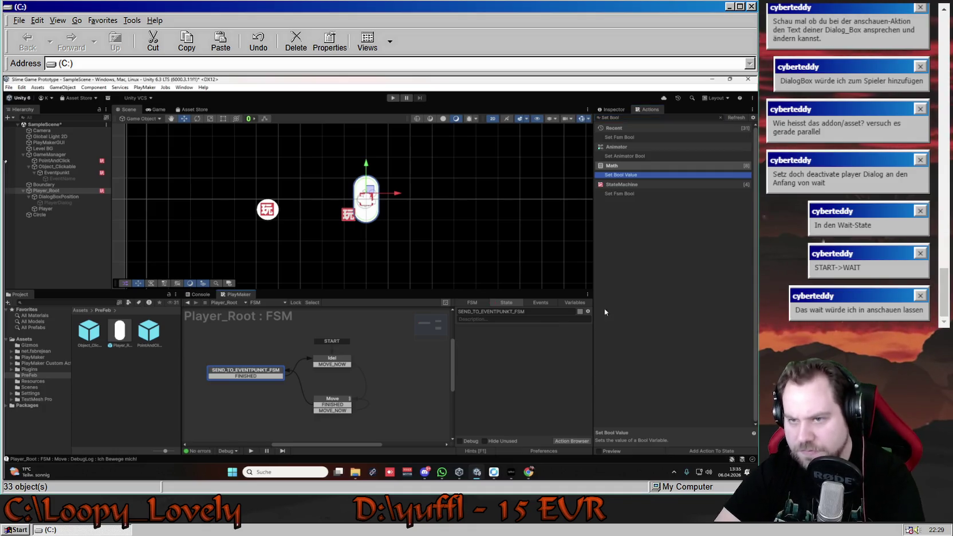
double_click(646, 174)
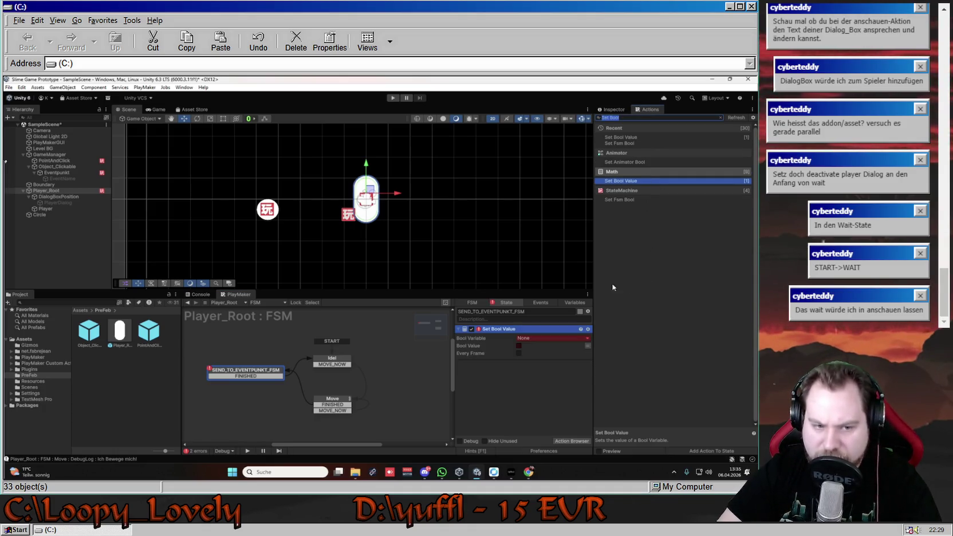
left_click(587, 338)
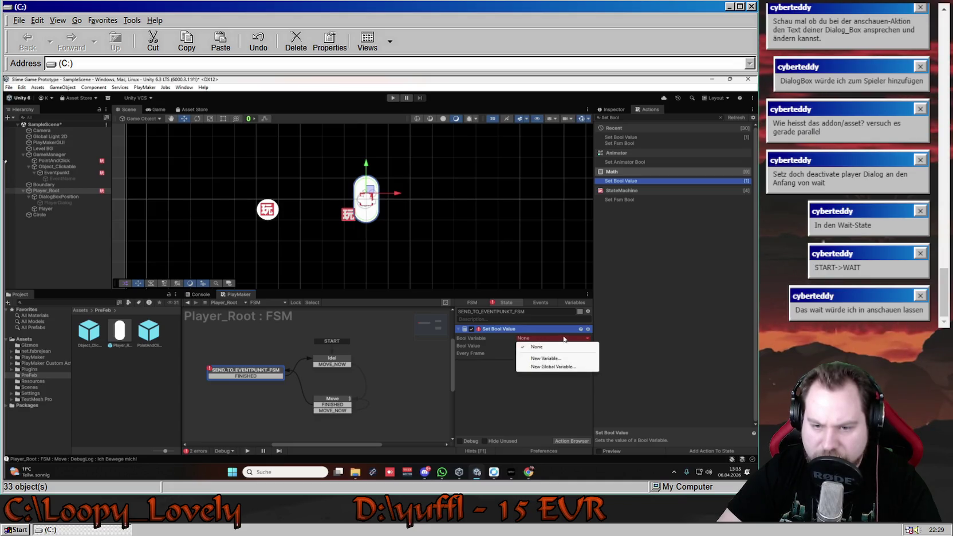
left_click(585, 338)
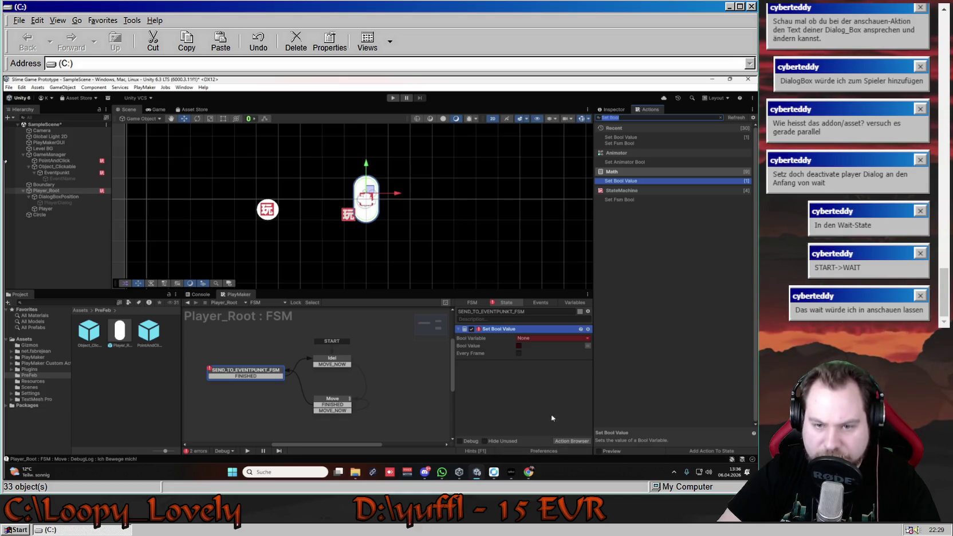
left_click(575, 303)
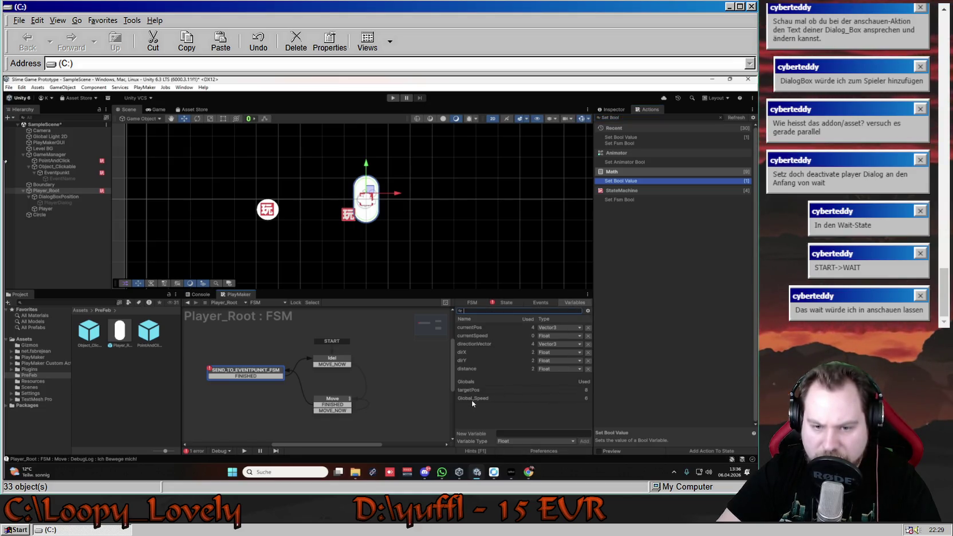
In Global Variables, change FSM_Player_Root_FIN's type from Float to Bool and confirm.
right_click(468, 381)
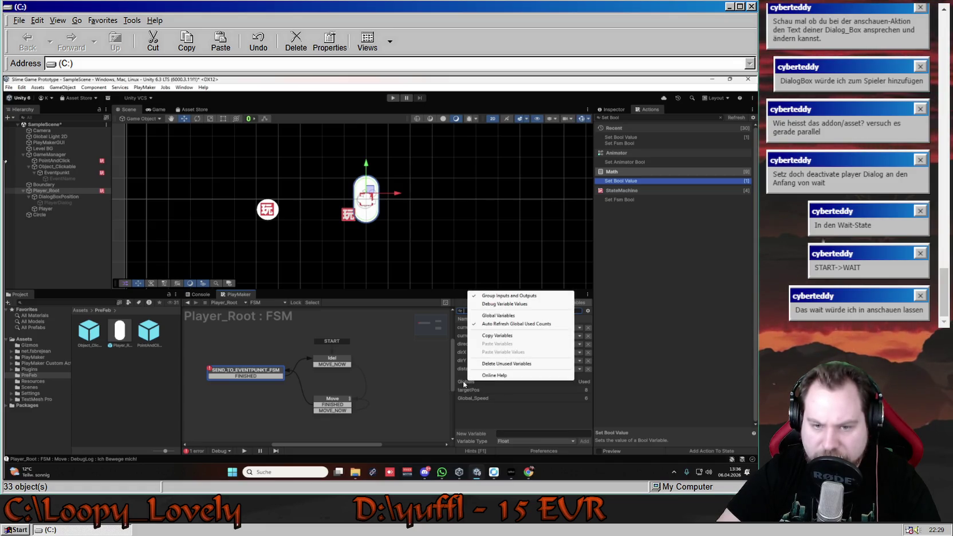
left_click(499, 316)
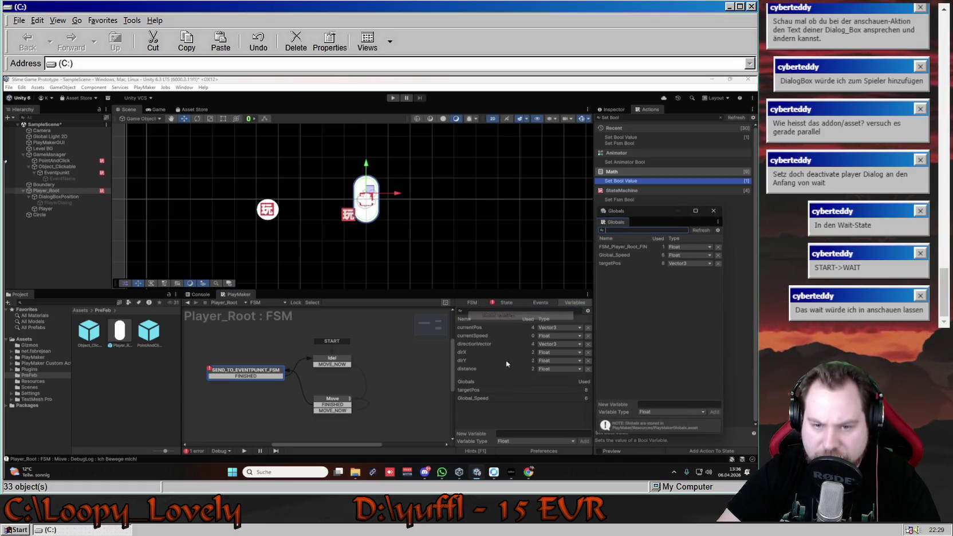
left_click(687, 245)
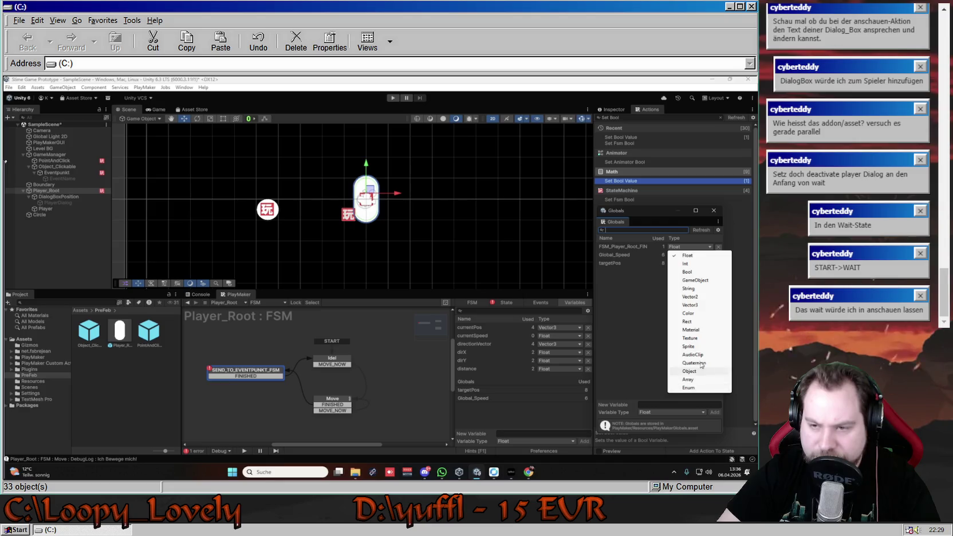
left_click(685, 289)
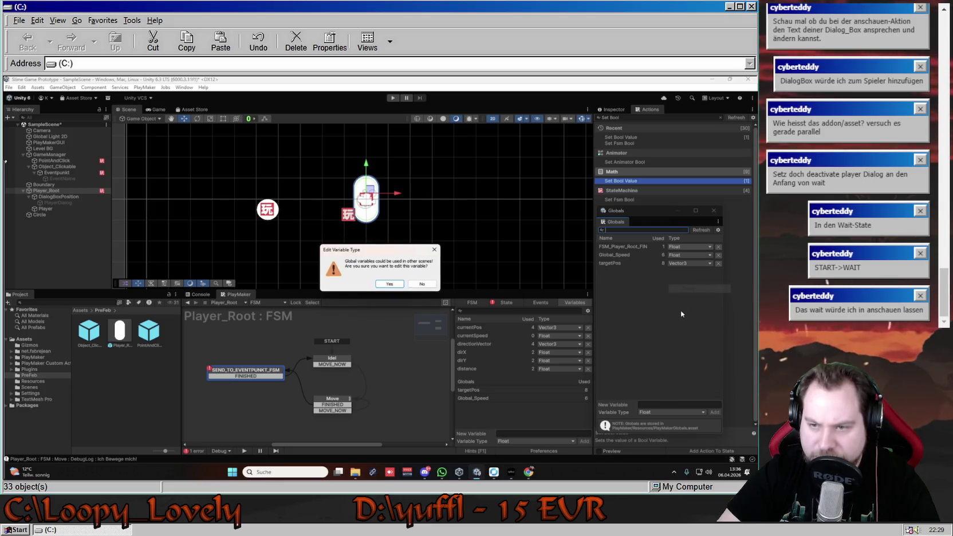
left_click(389, 284)
left_click(702, 248)
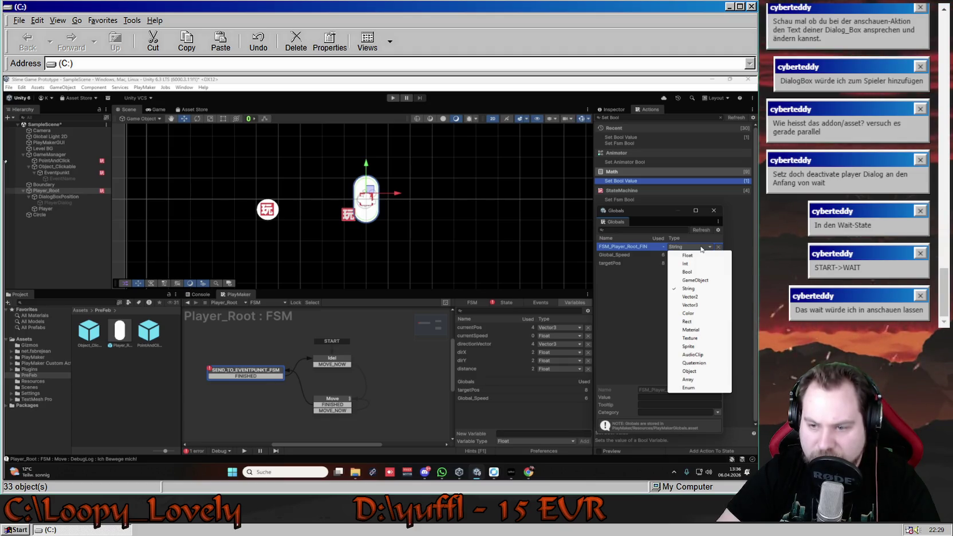
left_click(694, 272)
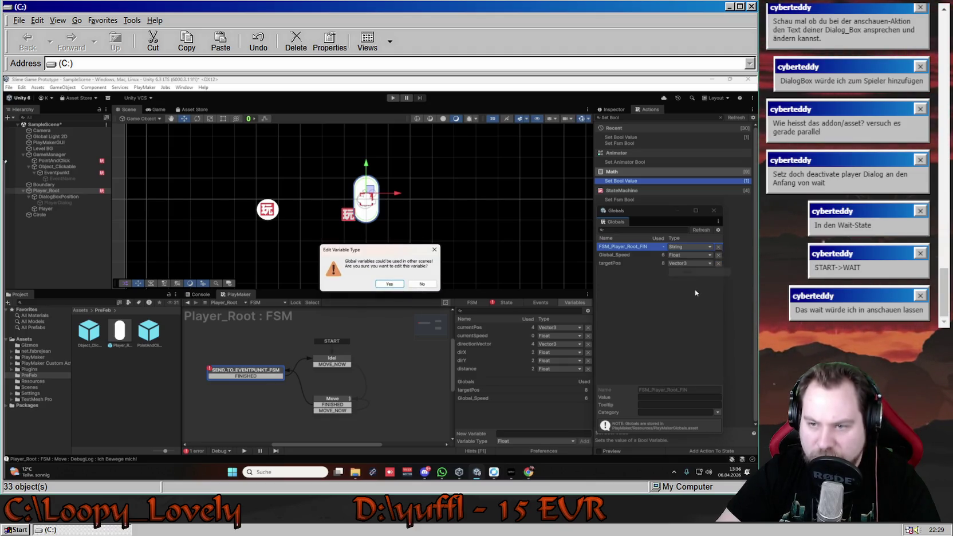
left_click(388, 285)
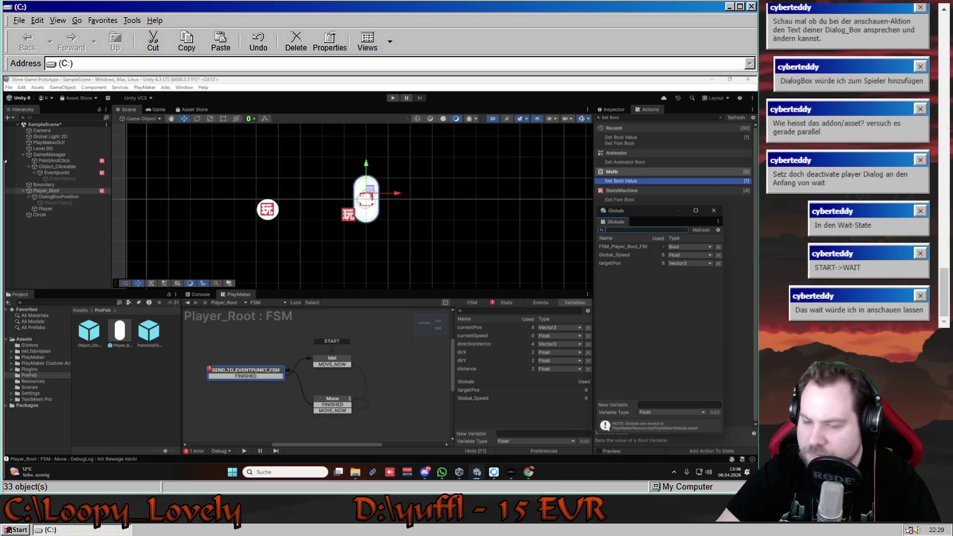
left_click(715, 211)
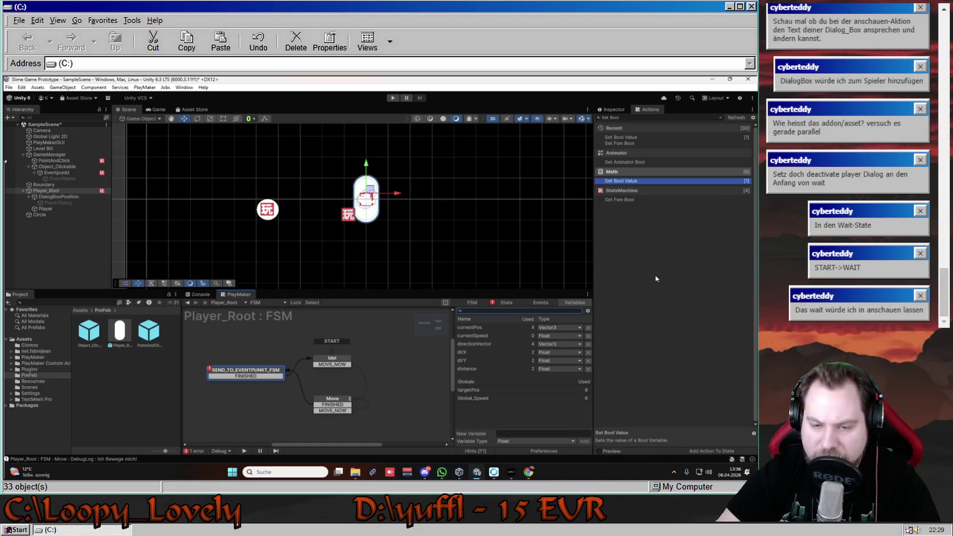
Assign global FSM_Player_Root_FIN as the Set Bool Value action's Bool Variable, set to true.
left_click(518, 301)
left_click(553, 339)
left_click(554, 345)
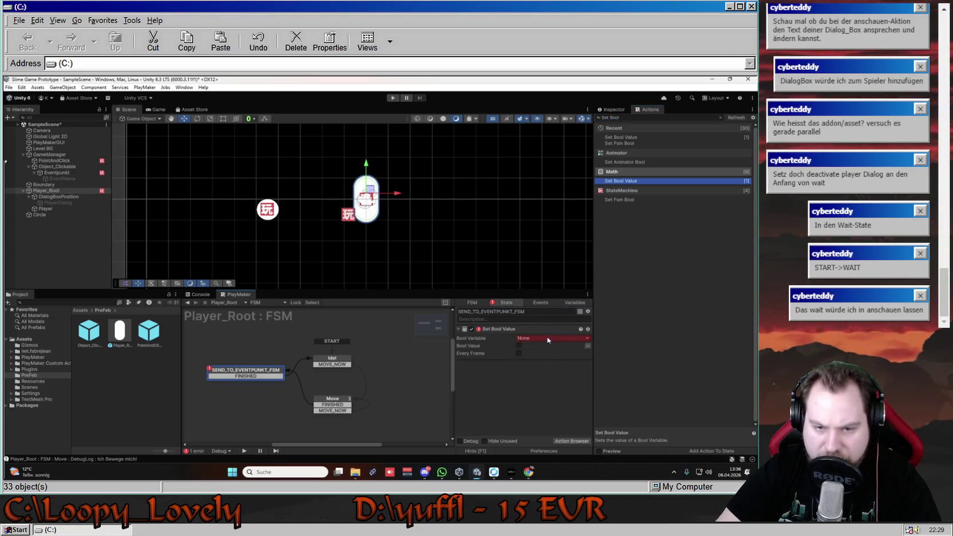
left_click(547, 337)
mouse_move(564, 355)
left_click(632, 355)
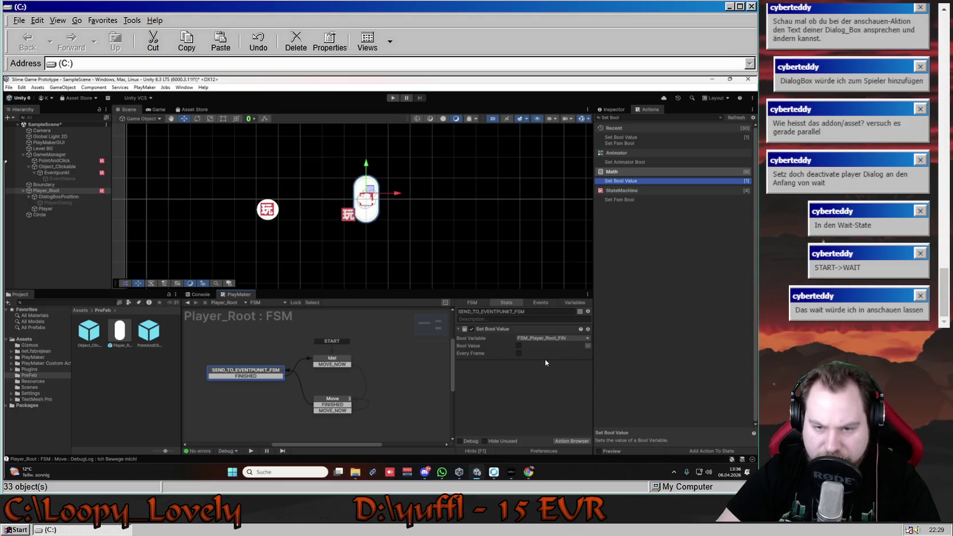
mouse_move(473, 346)
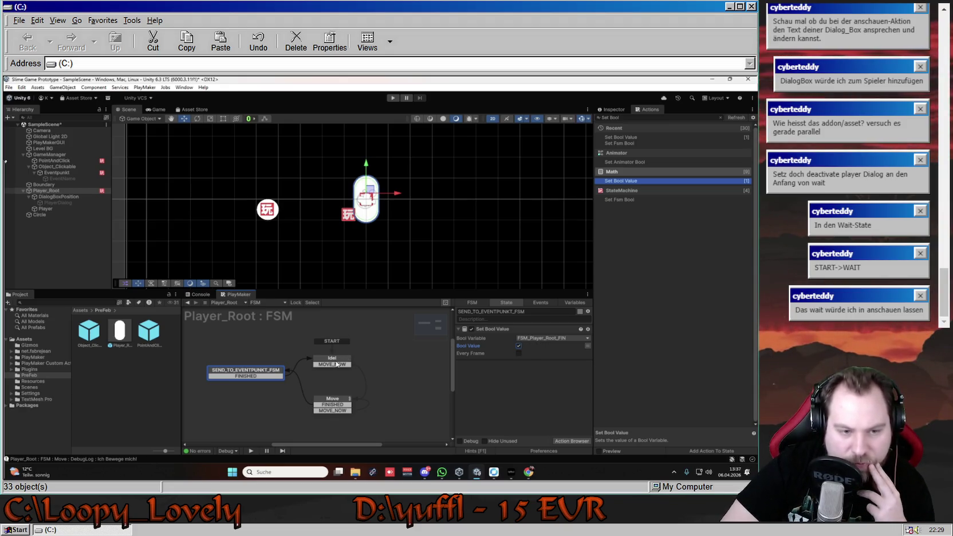
Copy the Set Bool Value action into the Idel state and make it set FSM_Player_Root_FIN False.
left_click(338, 365)
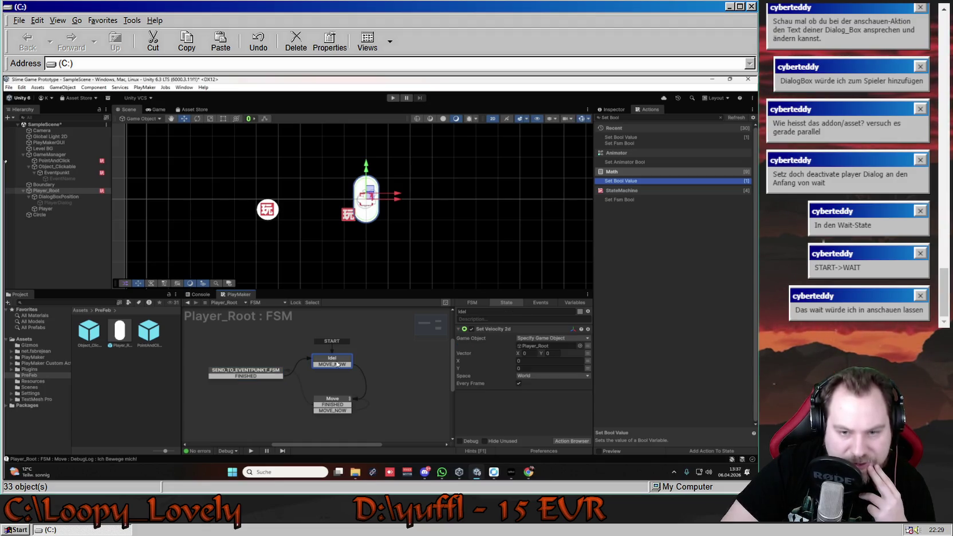
left_click(246, 370)
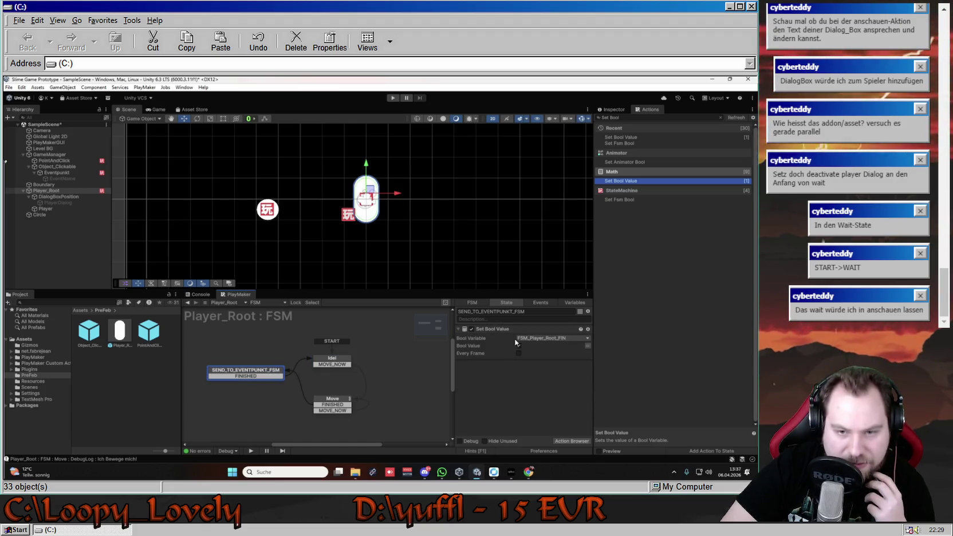
left_click(476, 329)
right_click(497, 333)
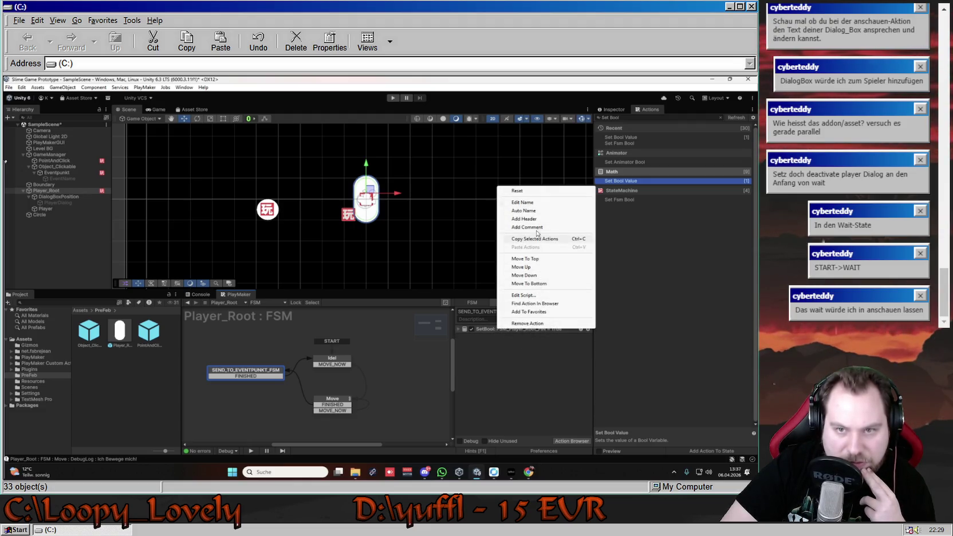
left_click(497, 332)
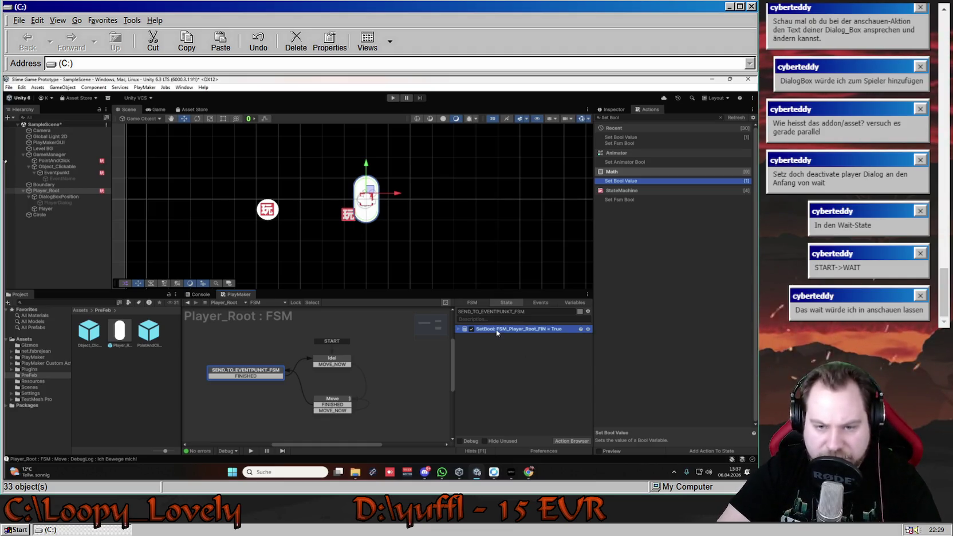
left_click(336, 359)
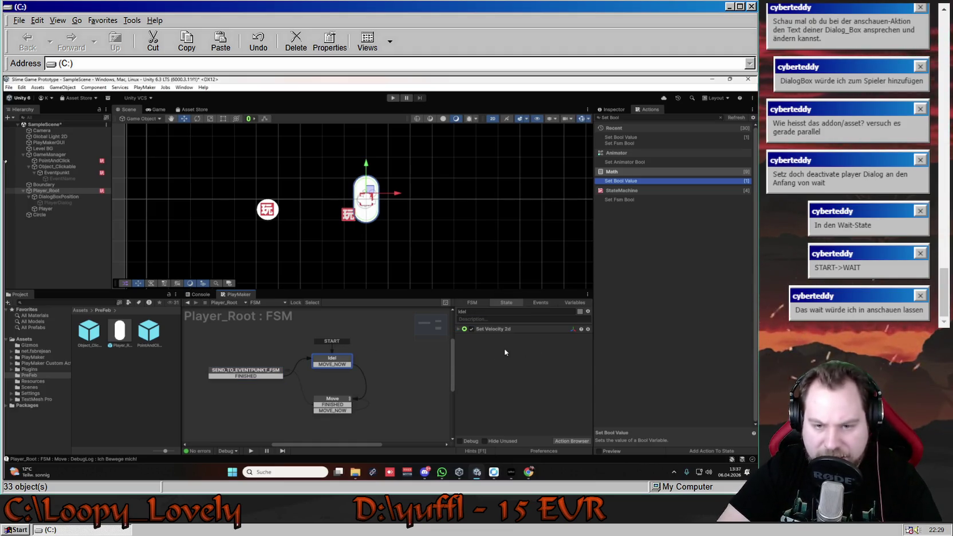
key("ctrl+v")
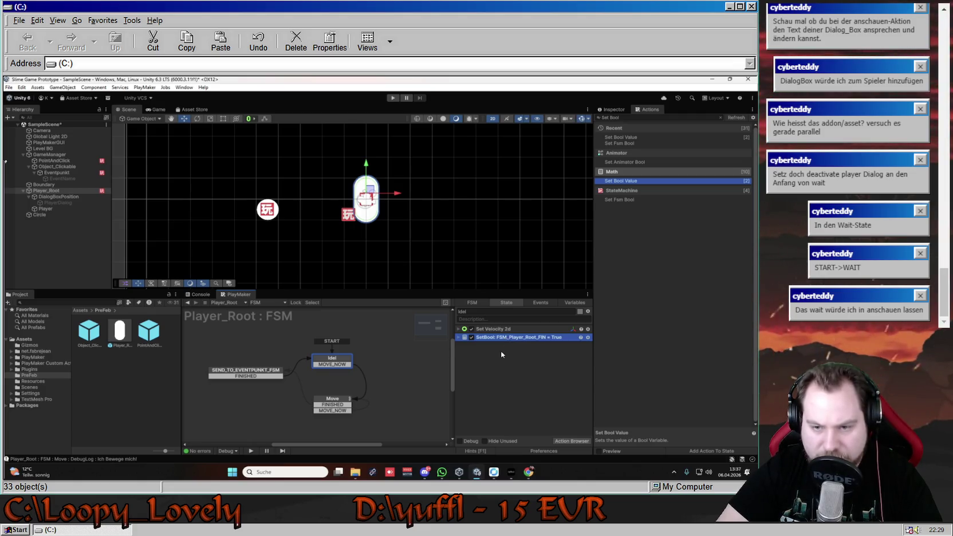
left_click(501, 352)
left_click(460, 338)
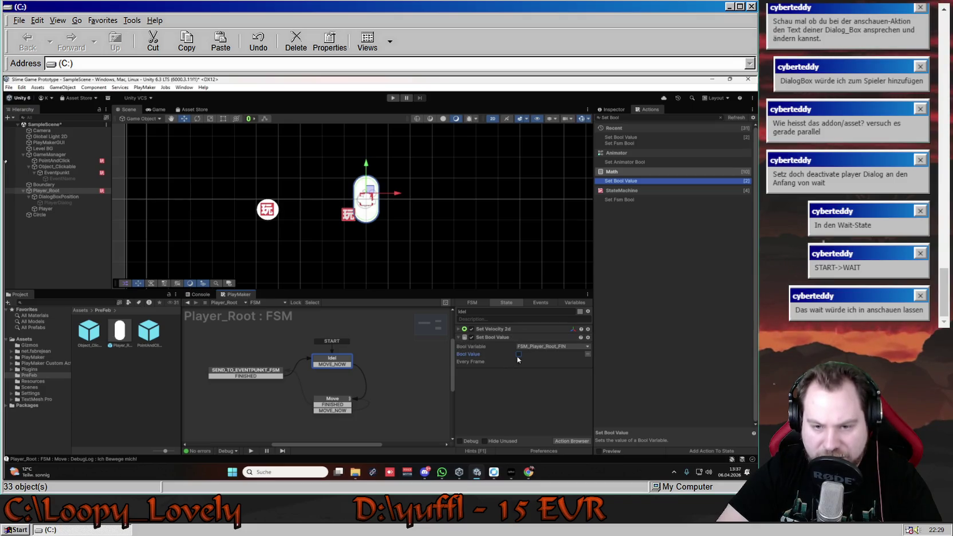
left_click(474, 337)
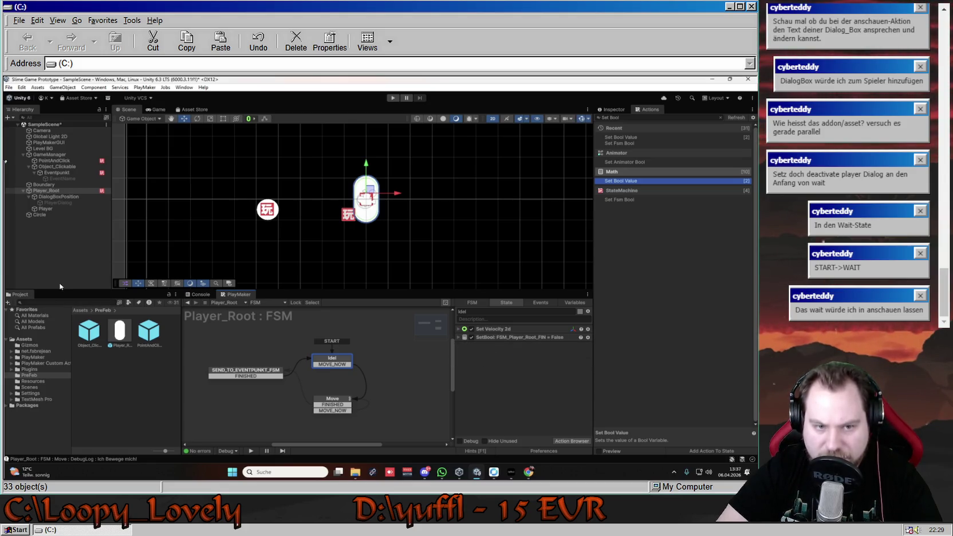
Select the Eventpunkt object in the Hierarchy to show its FSM.
left_click(66, 202)
left_click(72, 191)
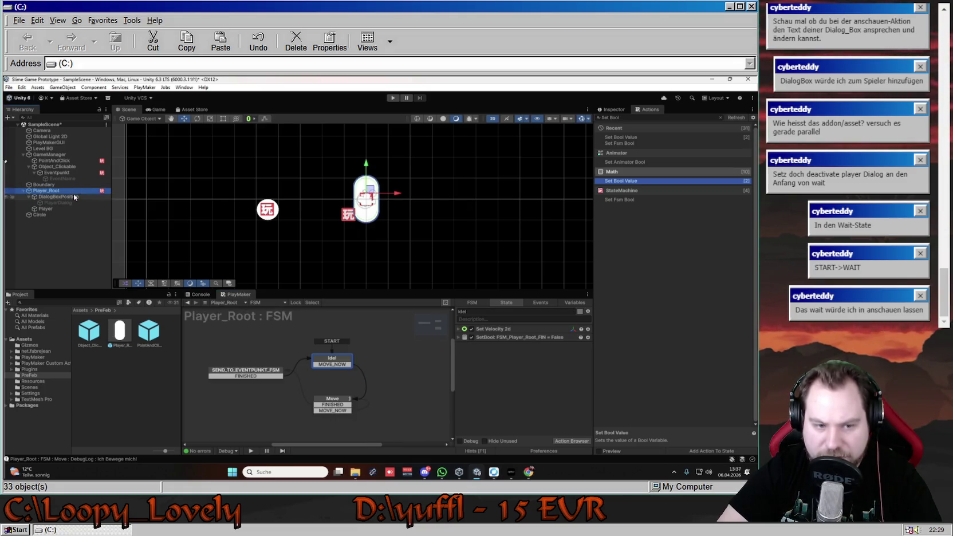
left_click(57, 173)
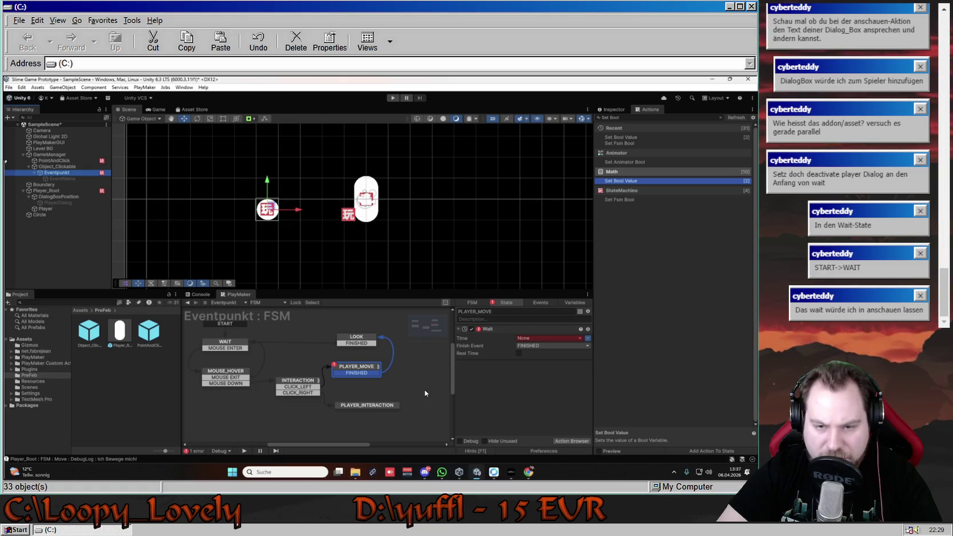
Set PLAYER_MOVE's Wait time to the global Global_Speed and start a play test.
left_click(556, 339)
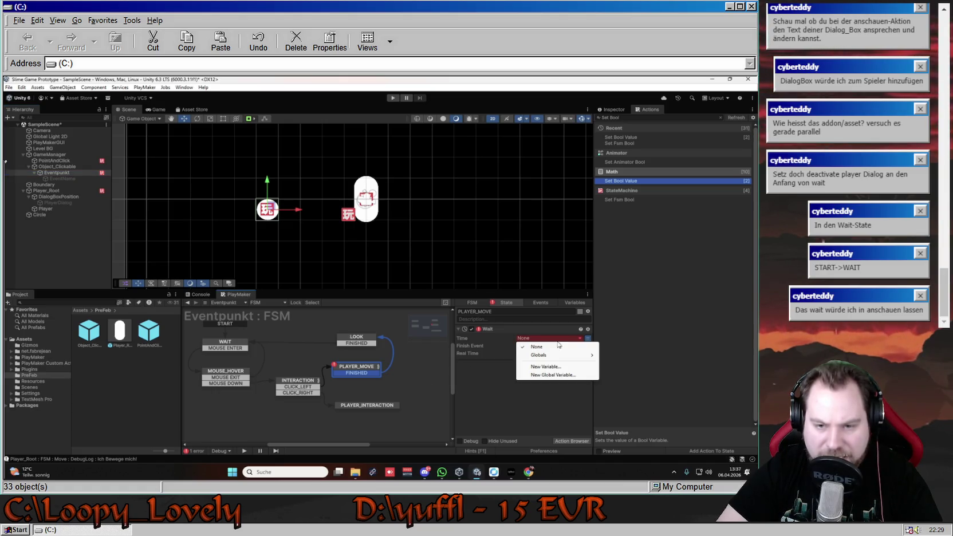
mouse_move(562, 356)
left_click(631, 355)
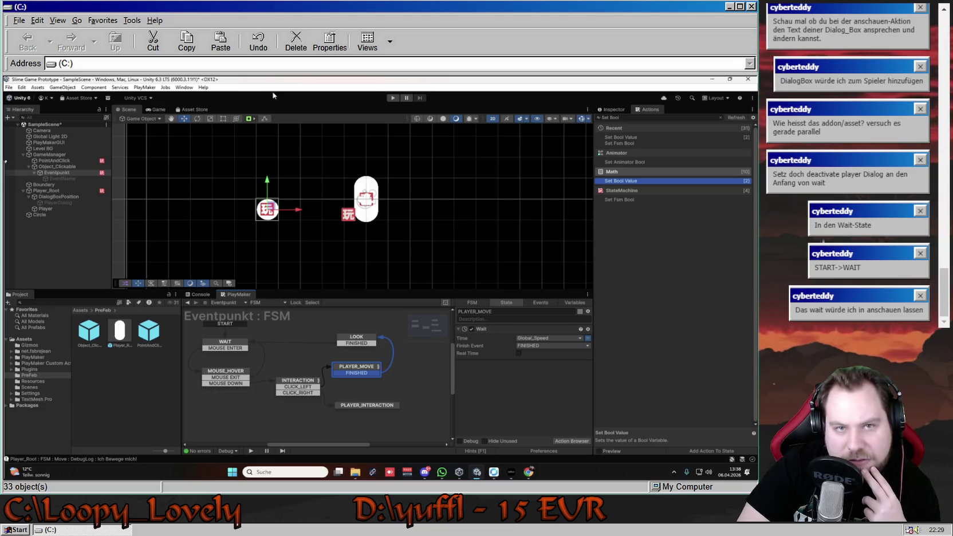
left_click(393, 98)
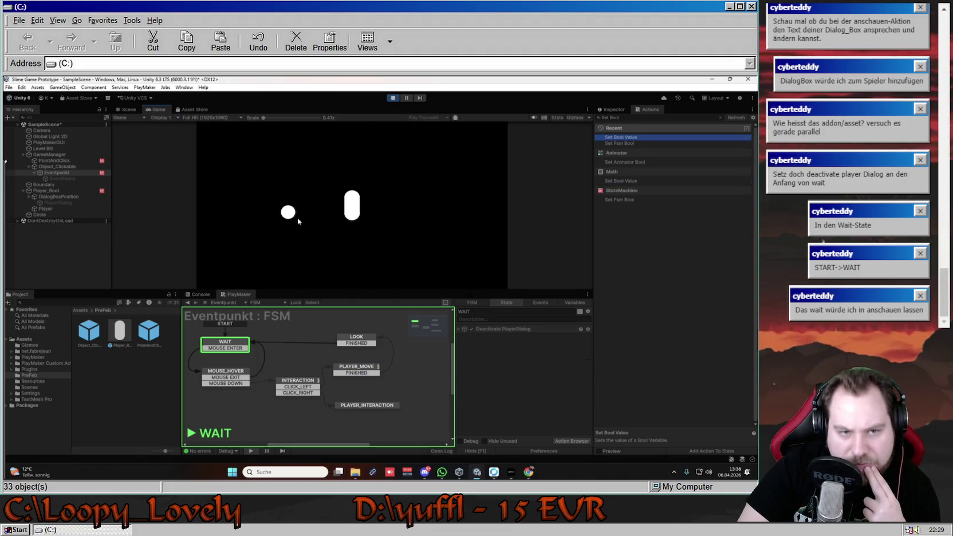
Click the circle and other Game-view spots to run Eventpunkt's FSM, then stop and view LOOK.
left_click(289, 214)
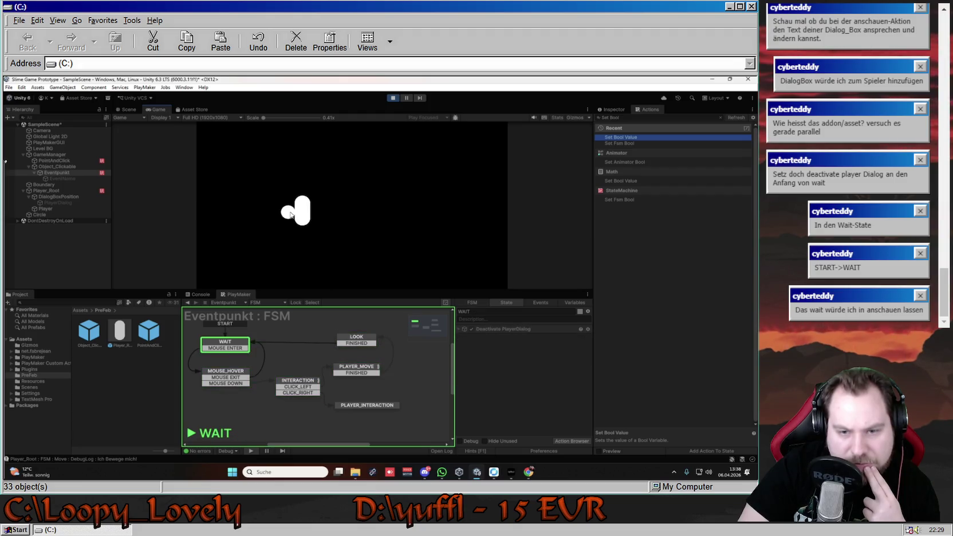
left_click(457, 207)
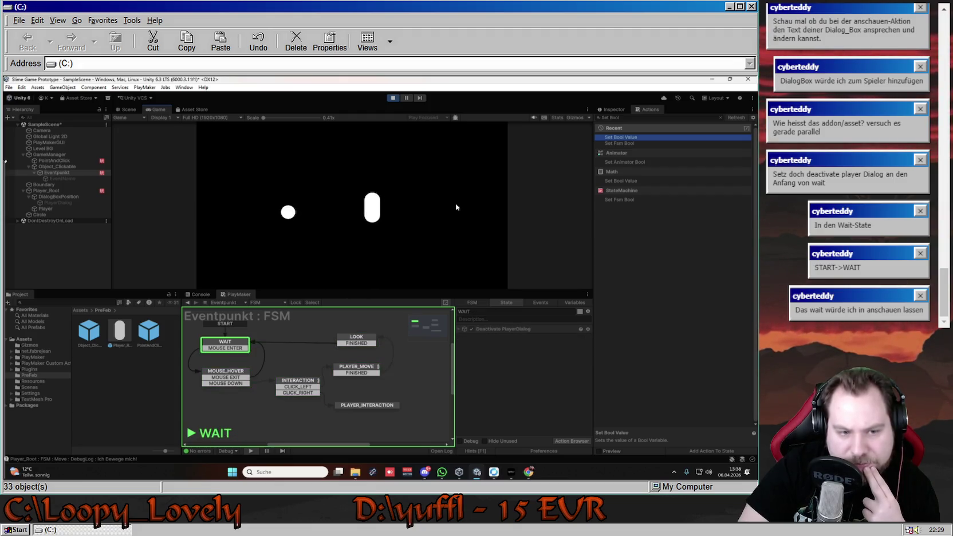
left_click(290, 213)
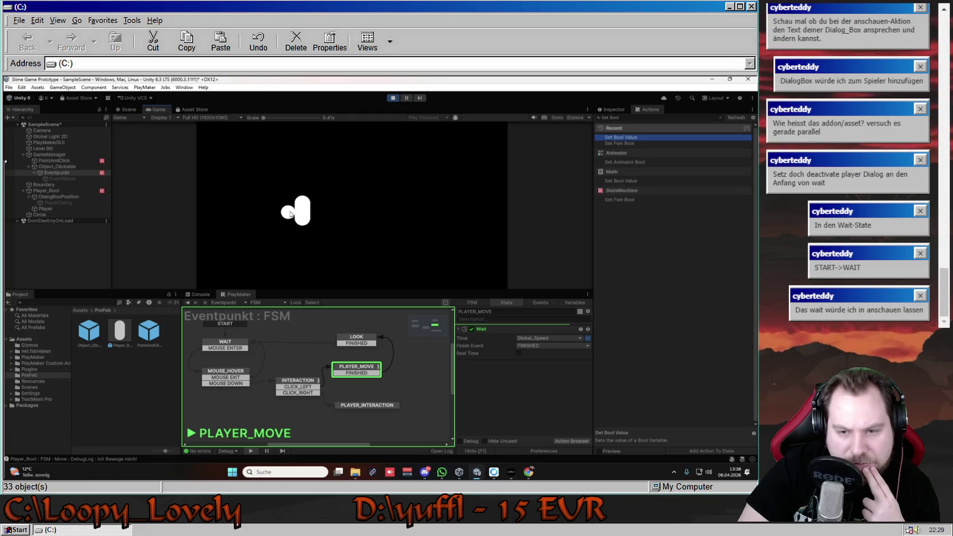
left_click(425, 212)
left_click(394, 98)
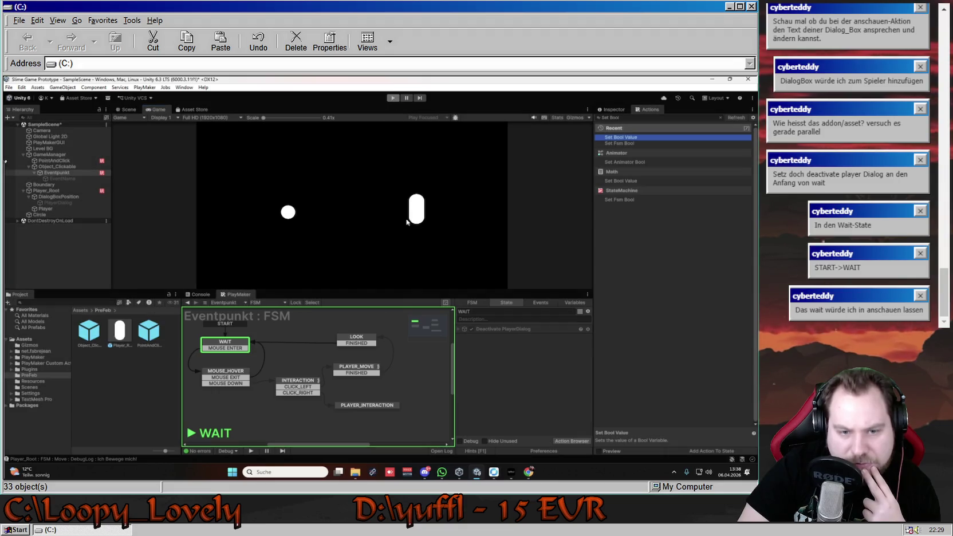
left_click(360, 341)
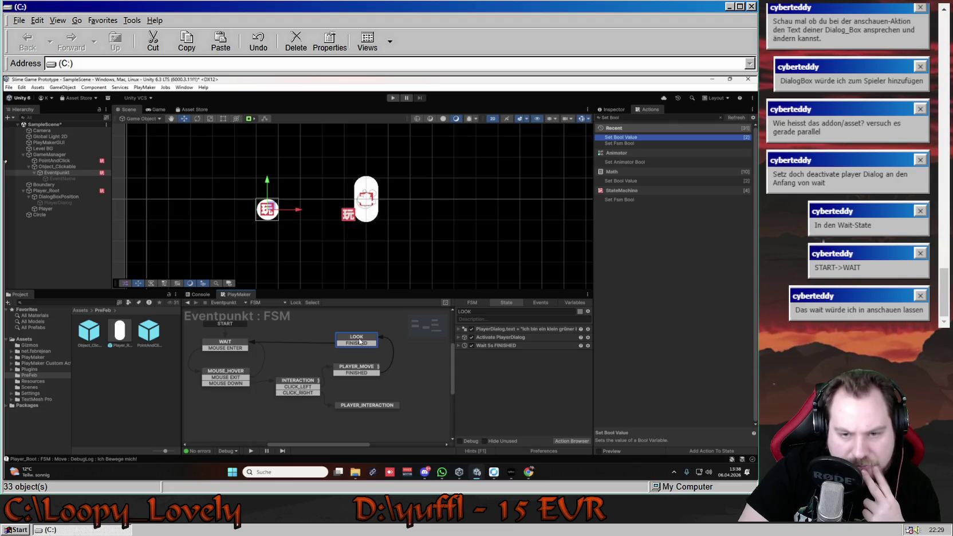
Select PLAYER_MOVE to review its Wait action using Global_Speed before adding a transition.
left_click(357, 375)
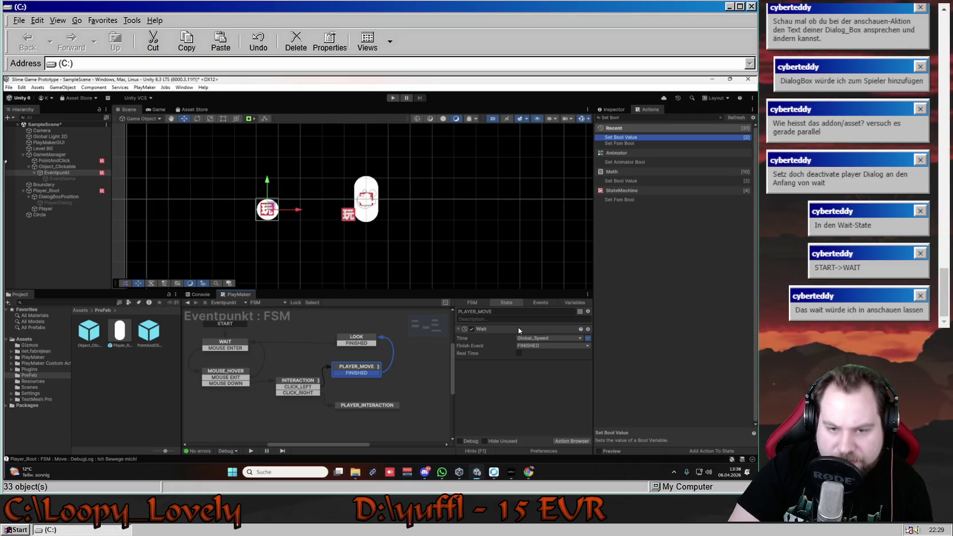
right_click(354, 368)
Create a new WAIT_FOR_TRUE event in the FSM's Events list.
mouse_move(412, 371)
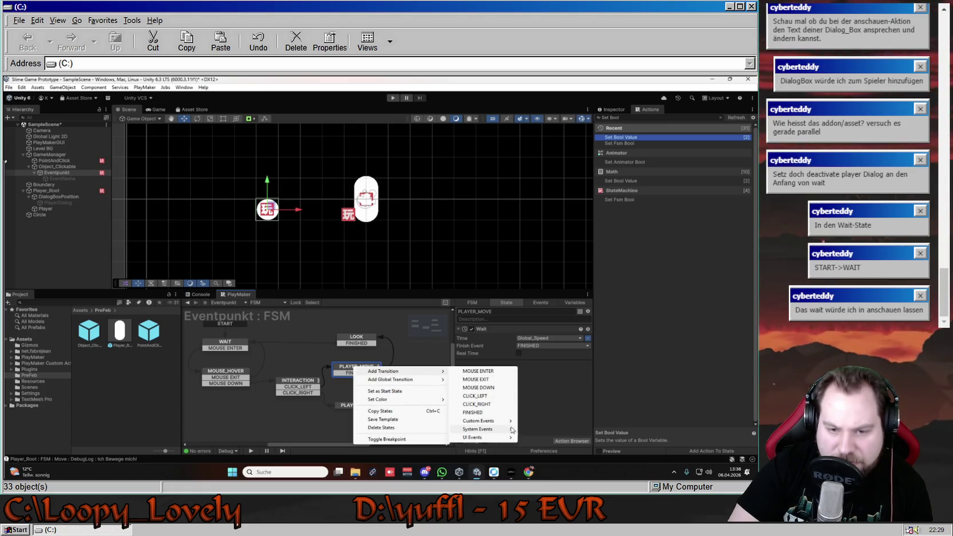
mouse_move(503, 424)
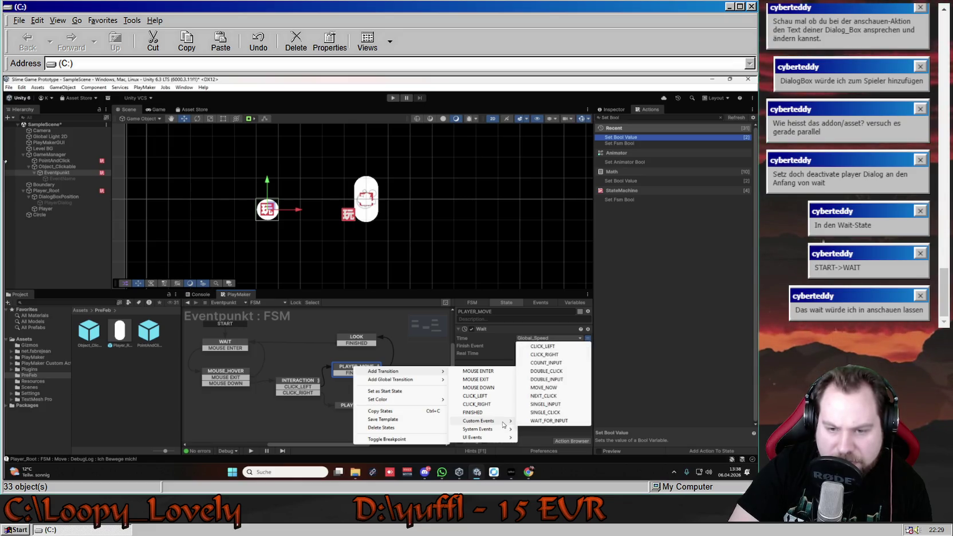
left_click(540, 303)
left_click(526, 433)
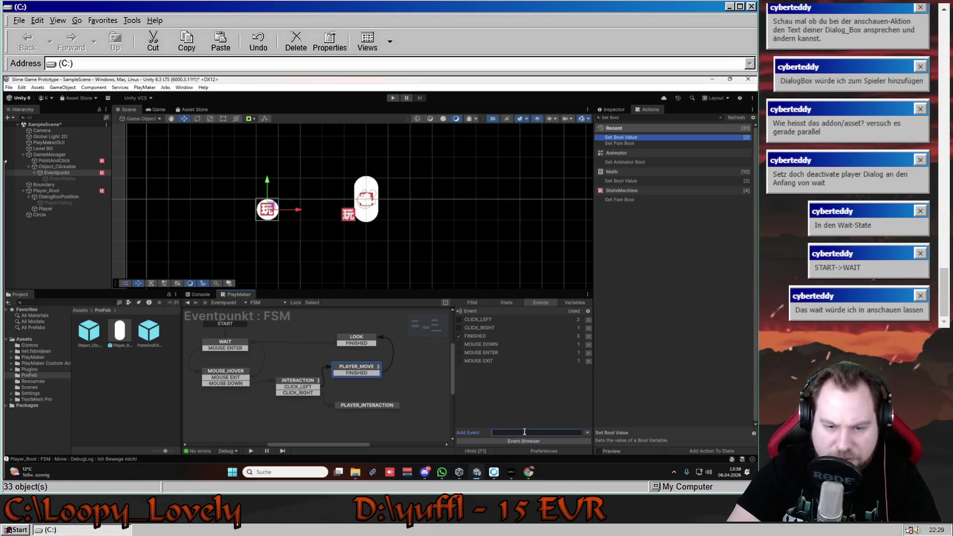
type("COu")
key("BackSpace")
key("BackSpace")
type("WAIT_FOR_TR")
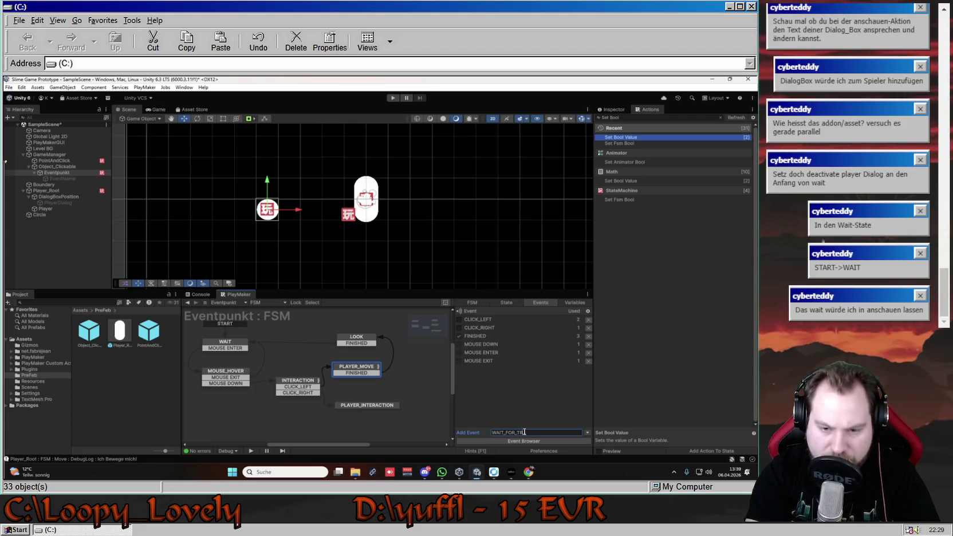
Add a WAIT_FOR_TRUE transition to the PLAYER_MOVE state.
right_click(367, 369)
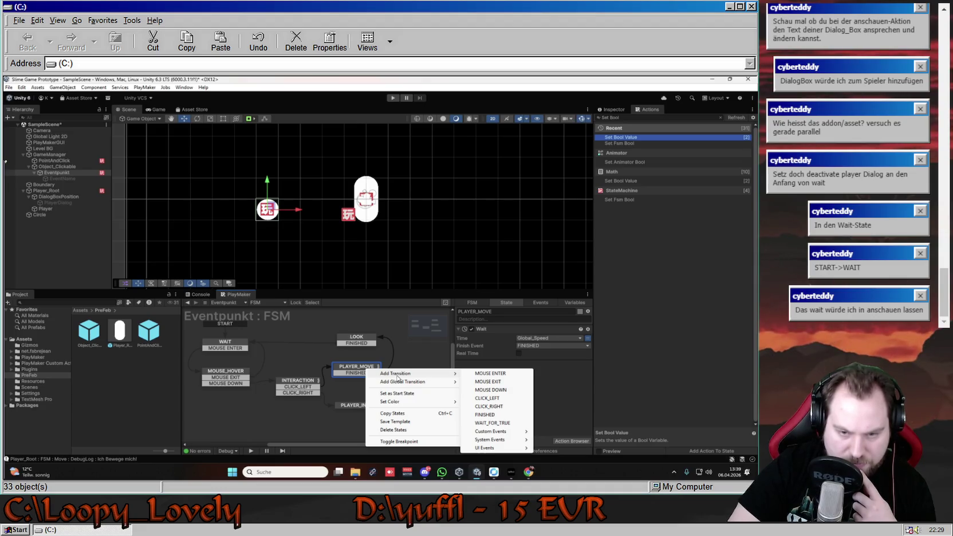
left_click(493, 423)
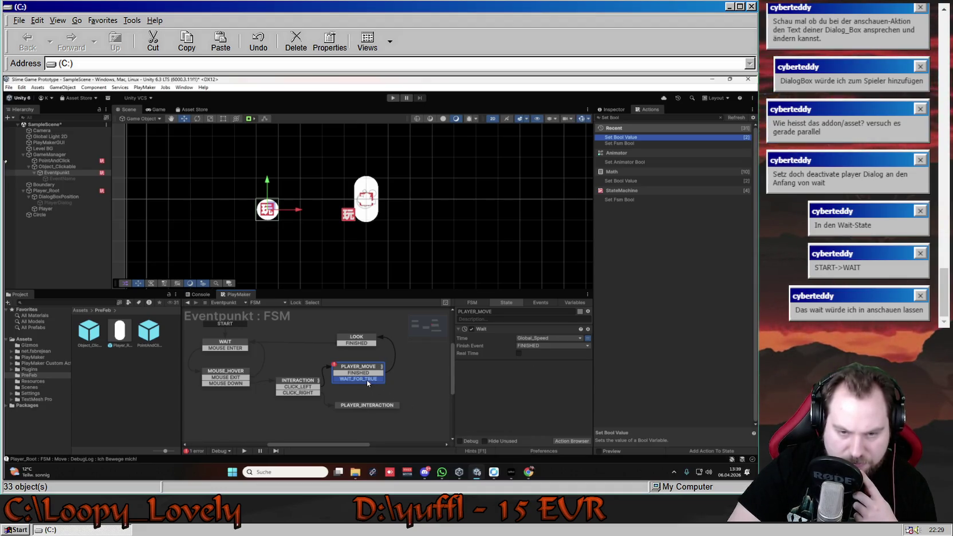
left_click(366, 380)
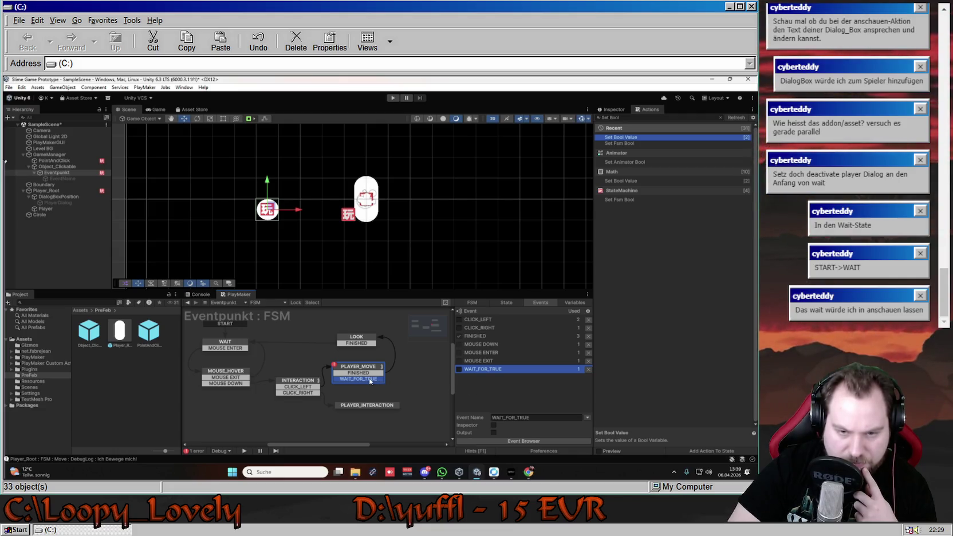
left_click(507, 303)
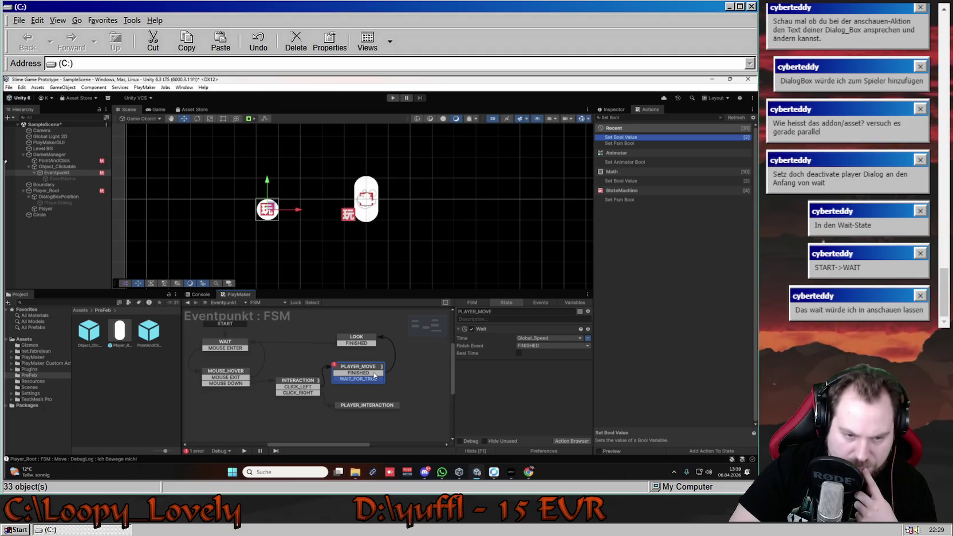
Delete the Global_Speed Wait action from the PLAYER_MOVE state, leaving it without actions.
left_click(375, 374)
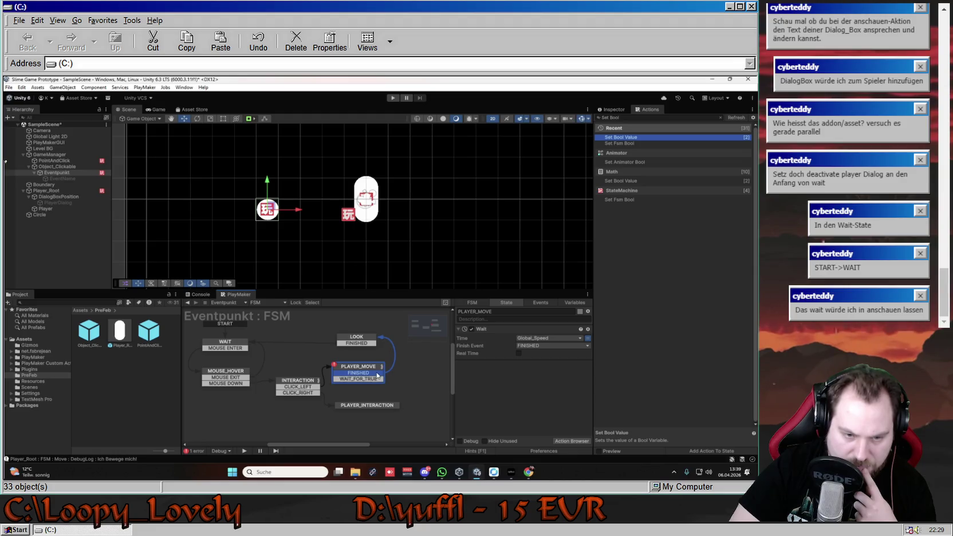
left_click(497, 330)
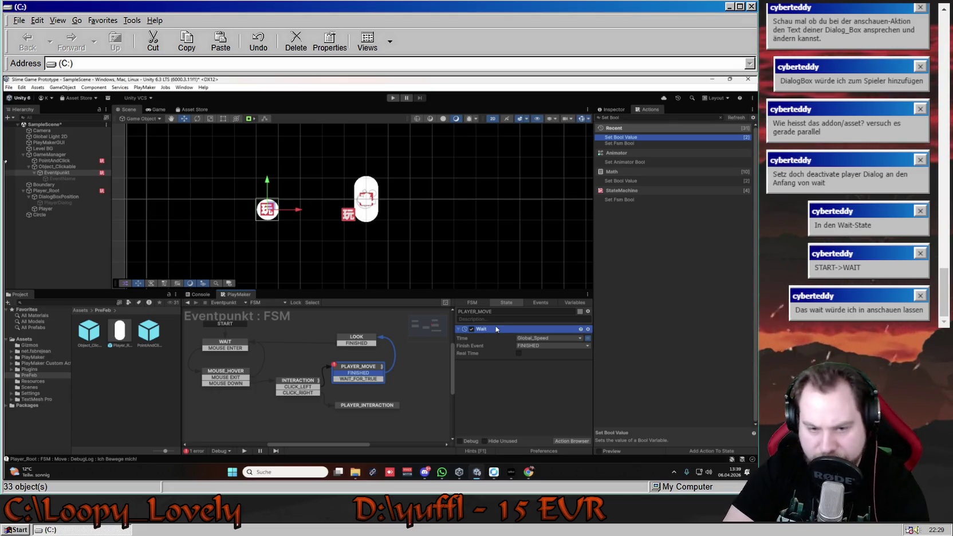
key("Delete")
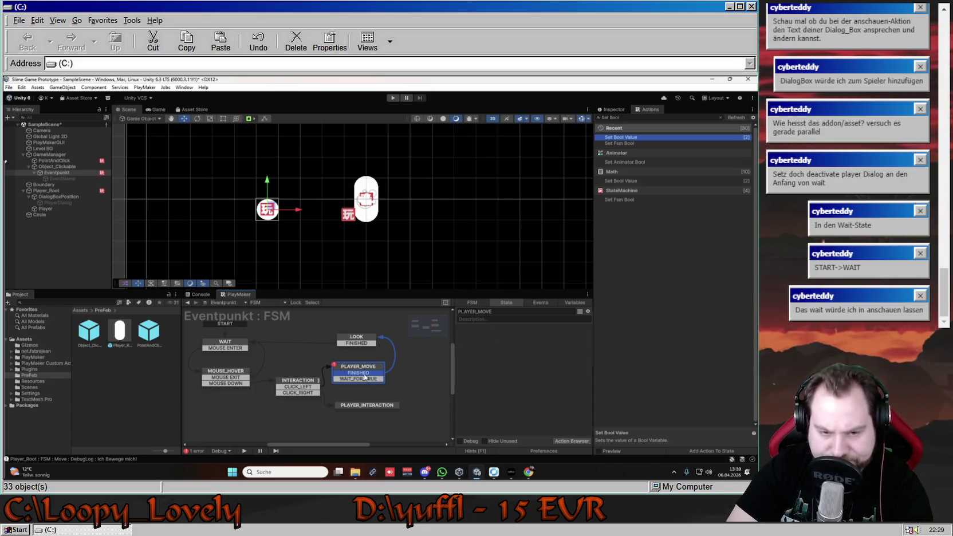
Nudge the PLAYER_MOVE state and inspect its FINISHED and WAIT_FOR_TRUE transitions.
left_click_drag(370, 371, 371, 372)
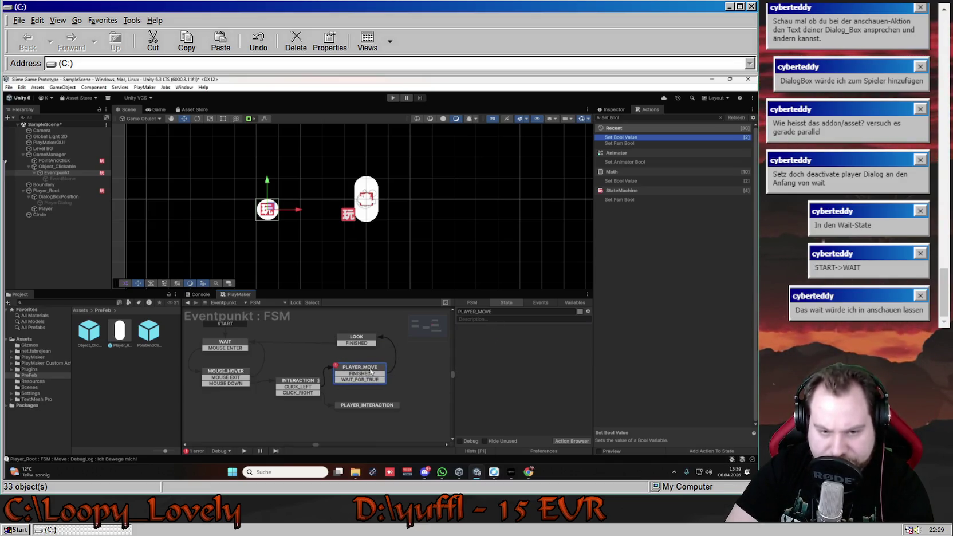
right_click(506, 350)
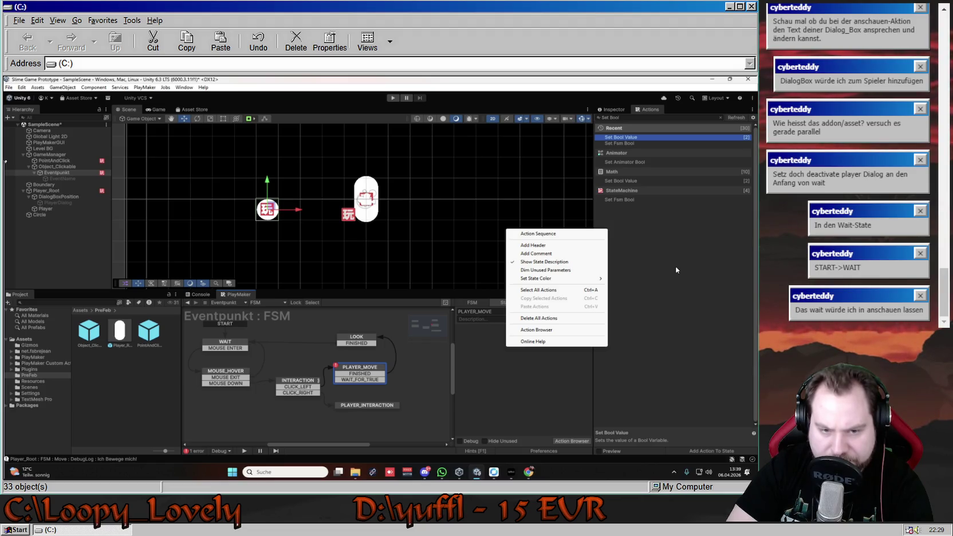
left_click(677, 270)
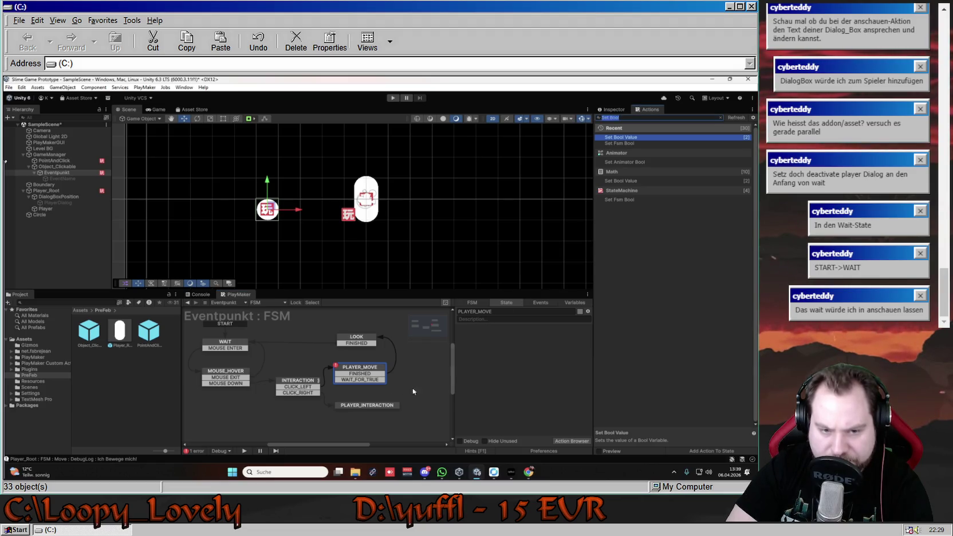
left_click(371, 375)
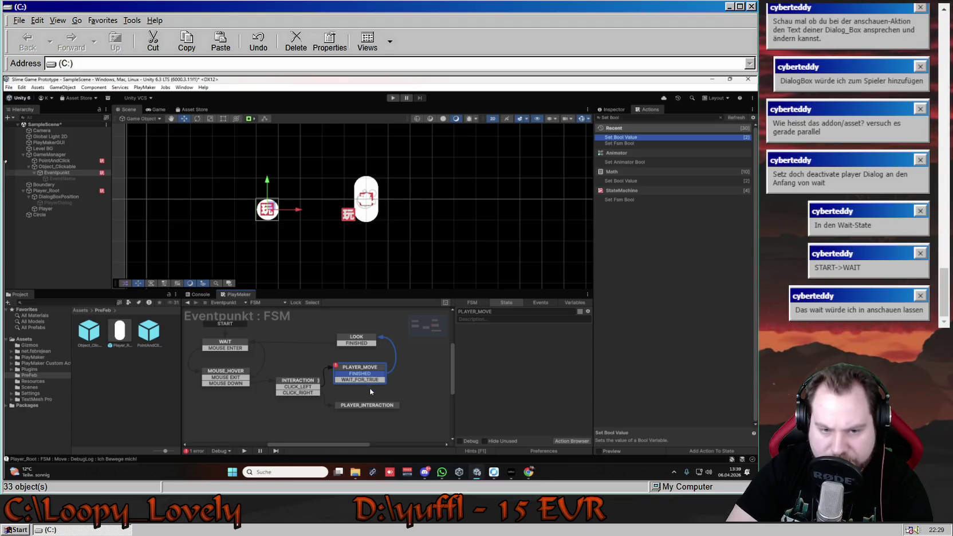
left_click(371, 380)
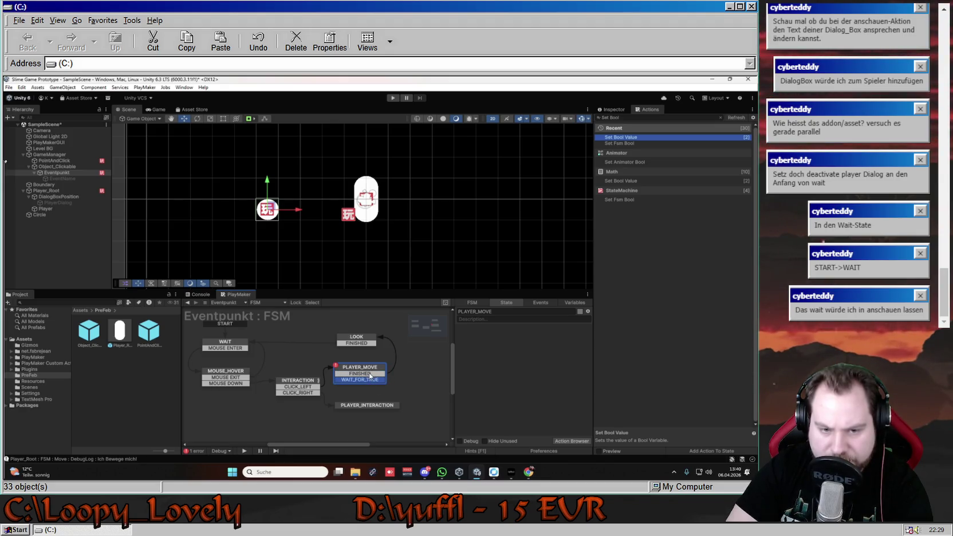
left_click(381, 347)
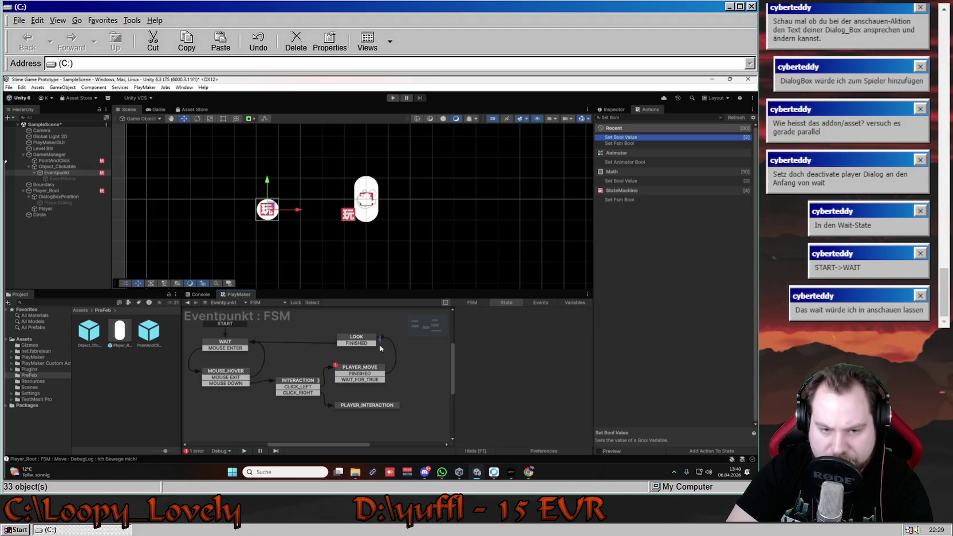
Move PLAYER_MOVE's FINISHED transition down so it sits below WAIT_FOR_TRUE.
left_click(370, 374)
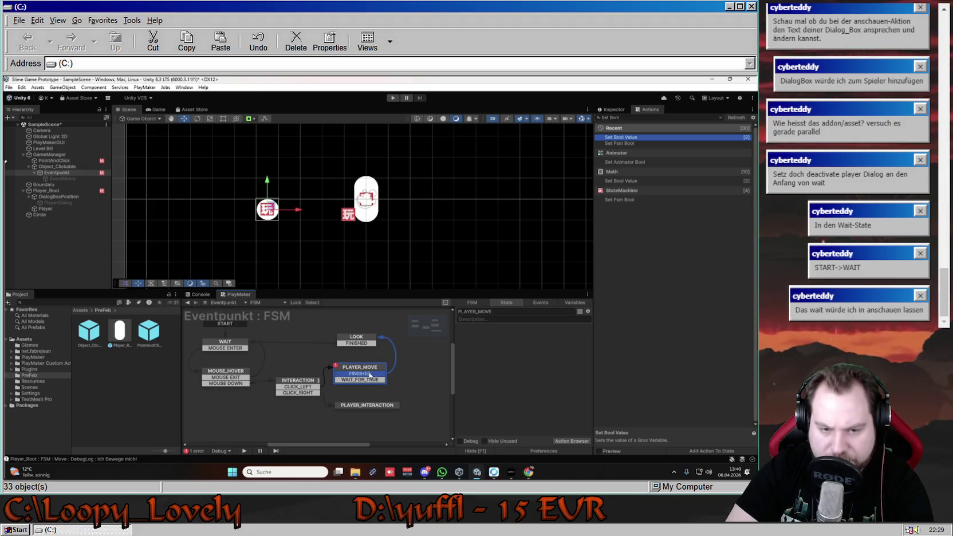
right_click(370, 374)
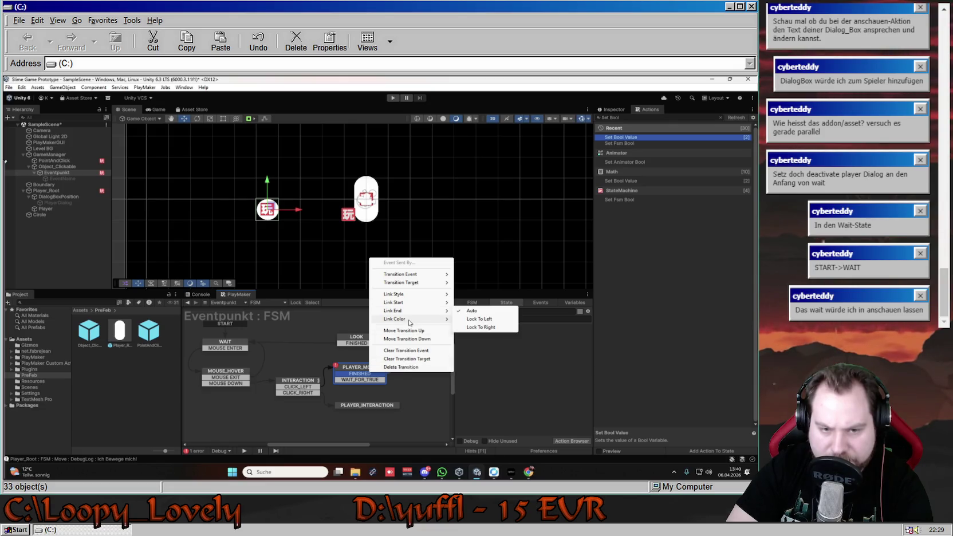
mouse_move(417, 275)
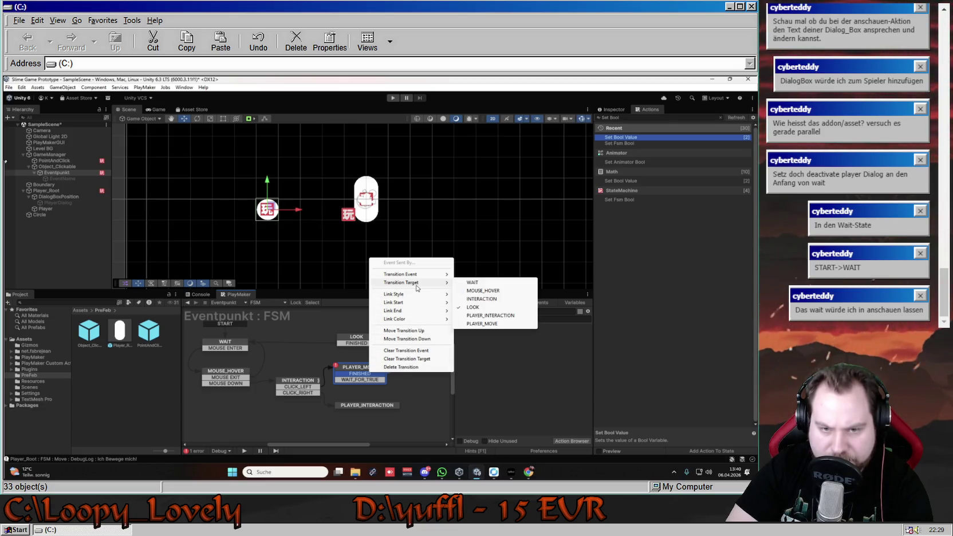
left_click(407, 338)
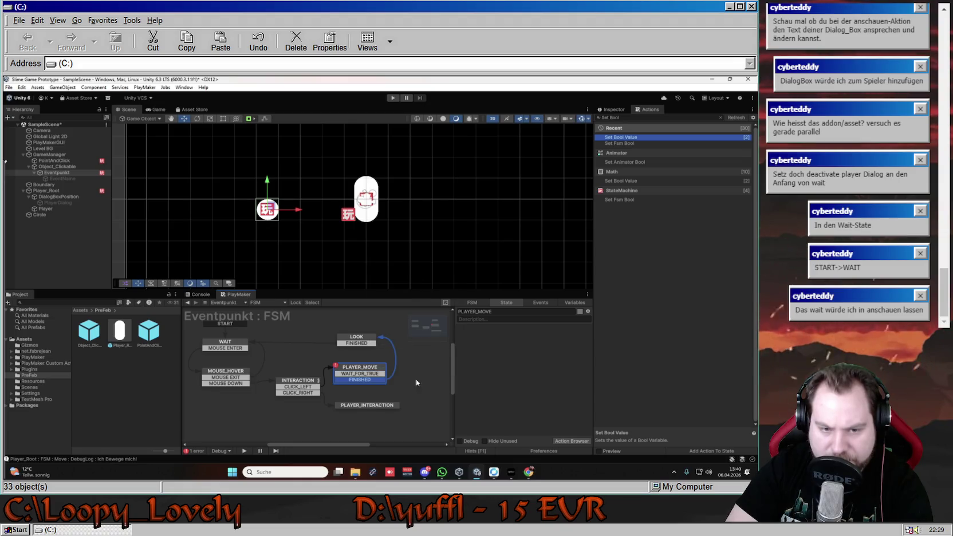
right_click(517, 340)
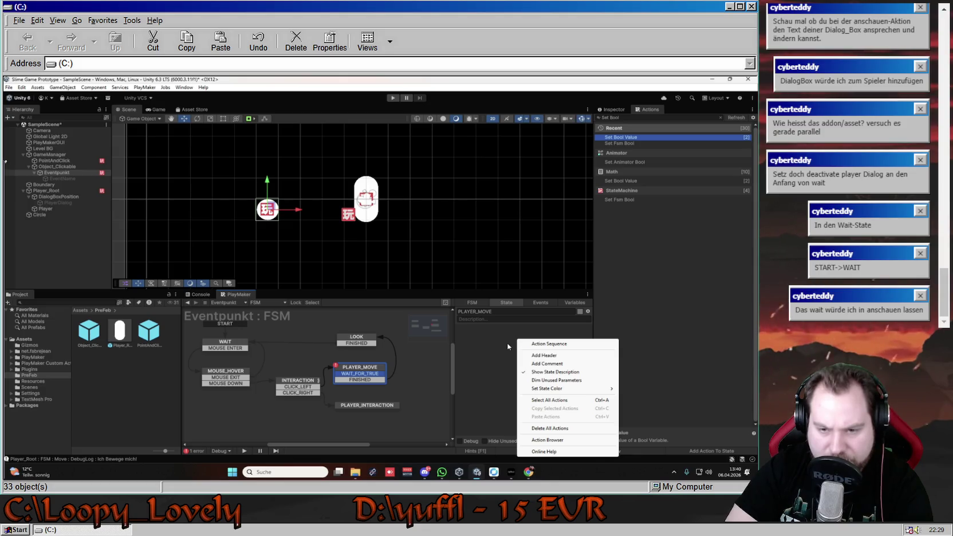
left_click(509, 344)
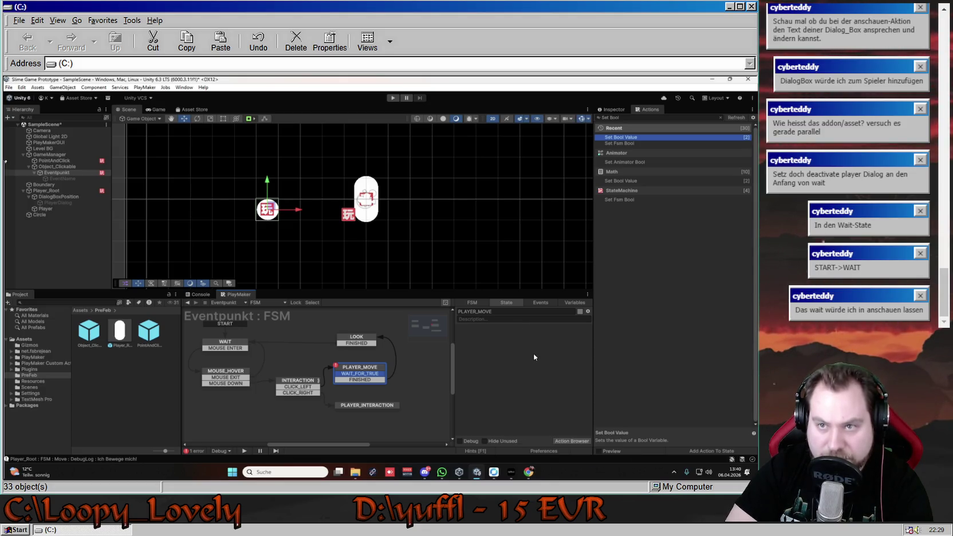
Empty the Actions browser search field and collapse the Recent category.
left_click(721, 117)
type("Chec")
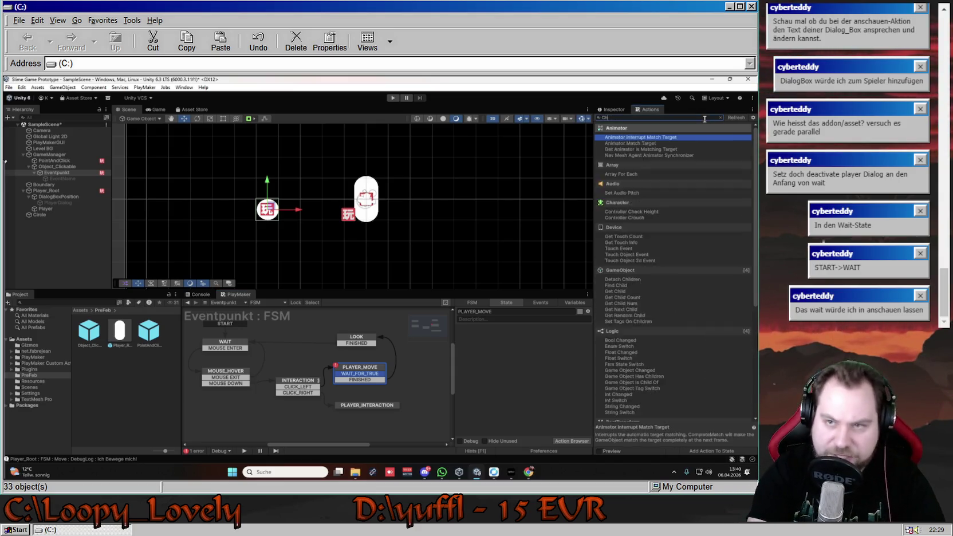
key("BackSpace")
key("BackSpace")
key("BackSpace")
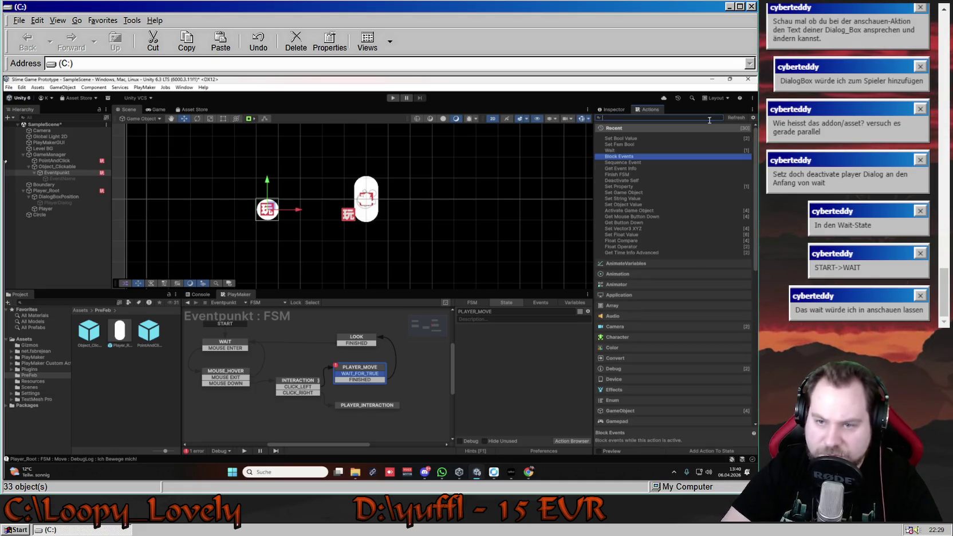
left_click(631, 127)
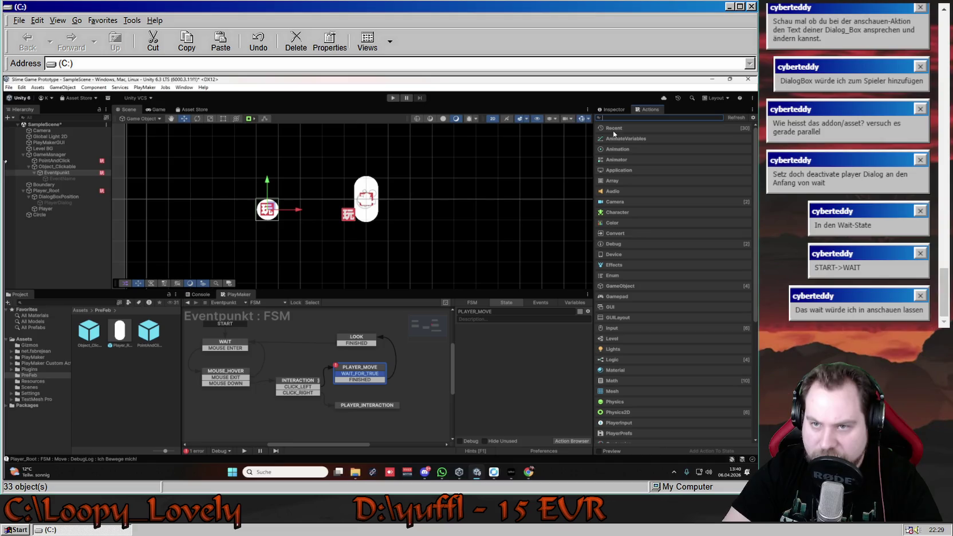
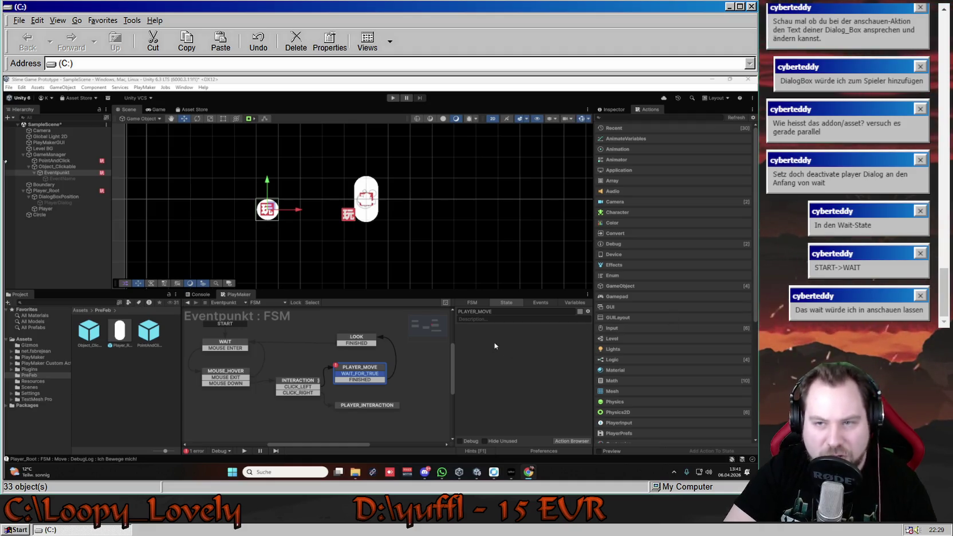
Try a Bool All True action in PLAYER_MOVE with a bool count of 1, then remove it.
left_click(647, 118)
type("B")
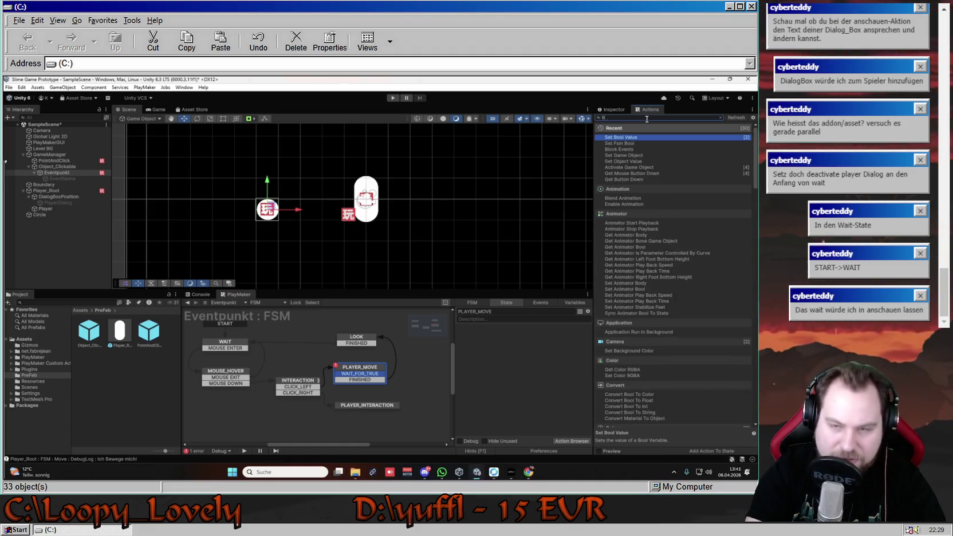
type("ool All")
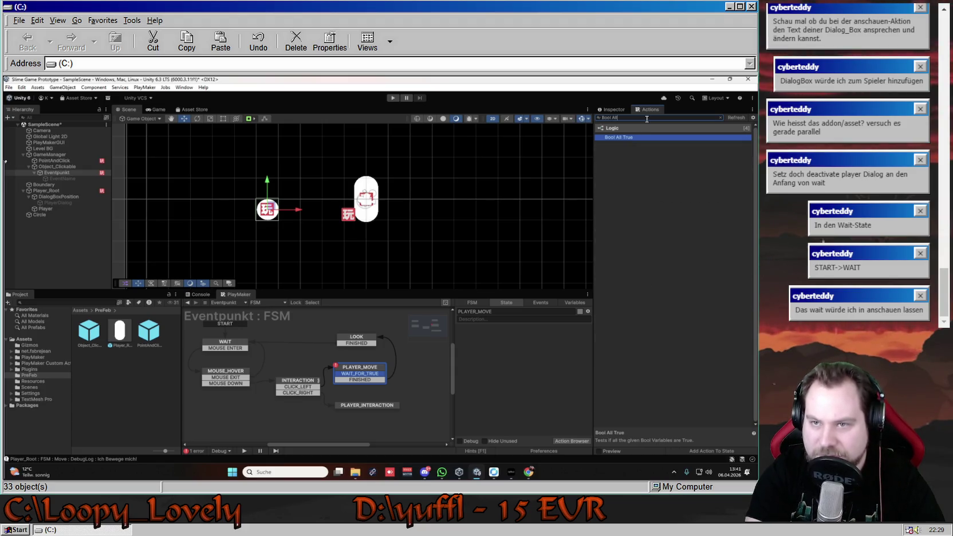
key("Return")
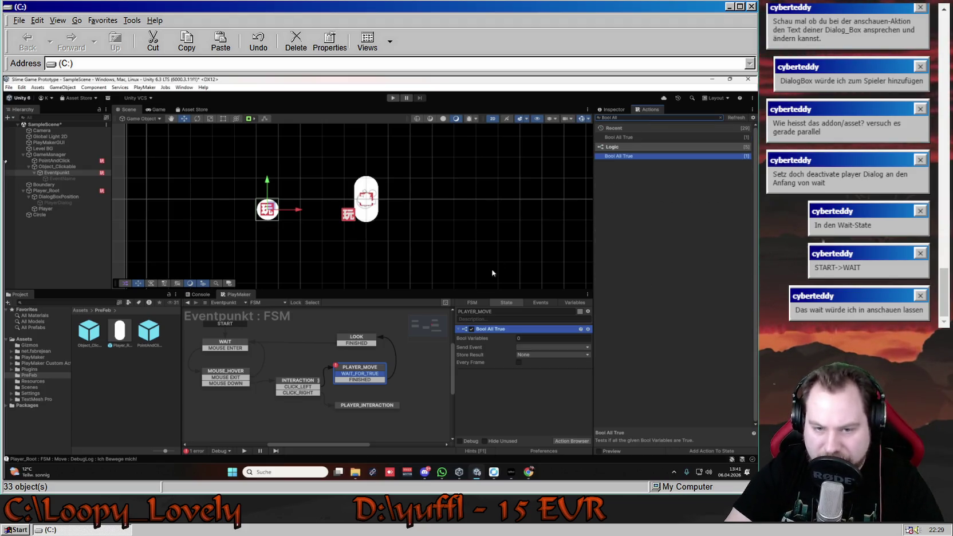
left_click(534, 339)
type("1")
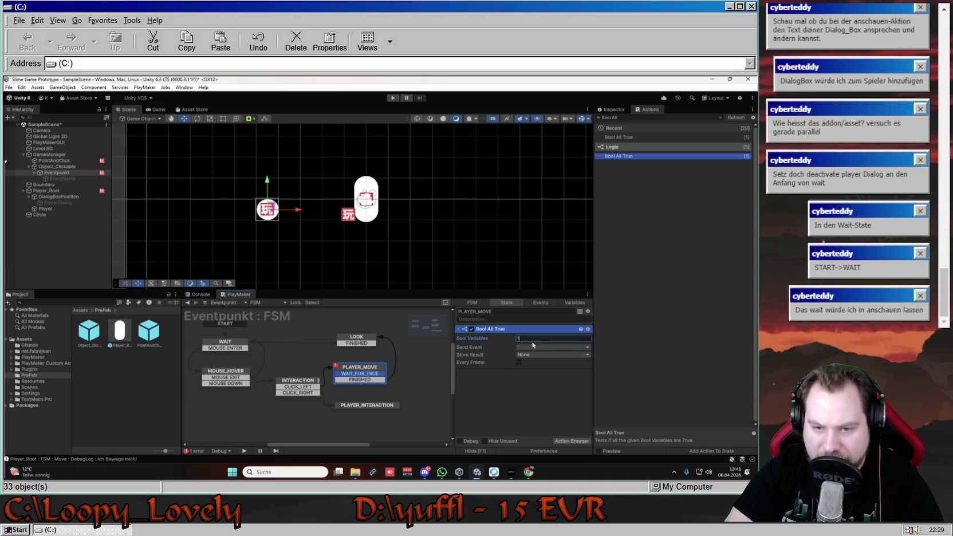
left_click(532, 348)
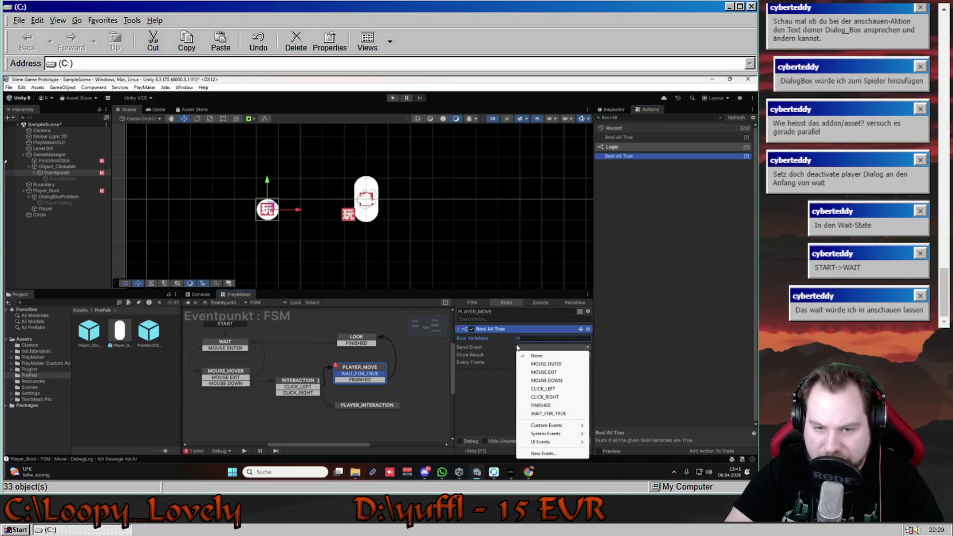
left_click(489, 383)
left_click(531, 339)
type("1")
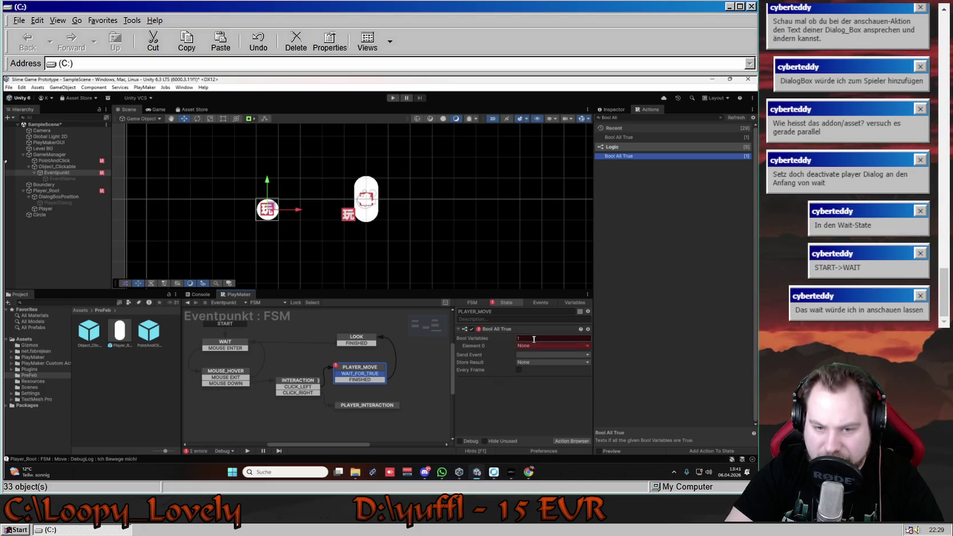
right_click(494, 337)
left_click(524, 320)
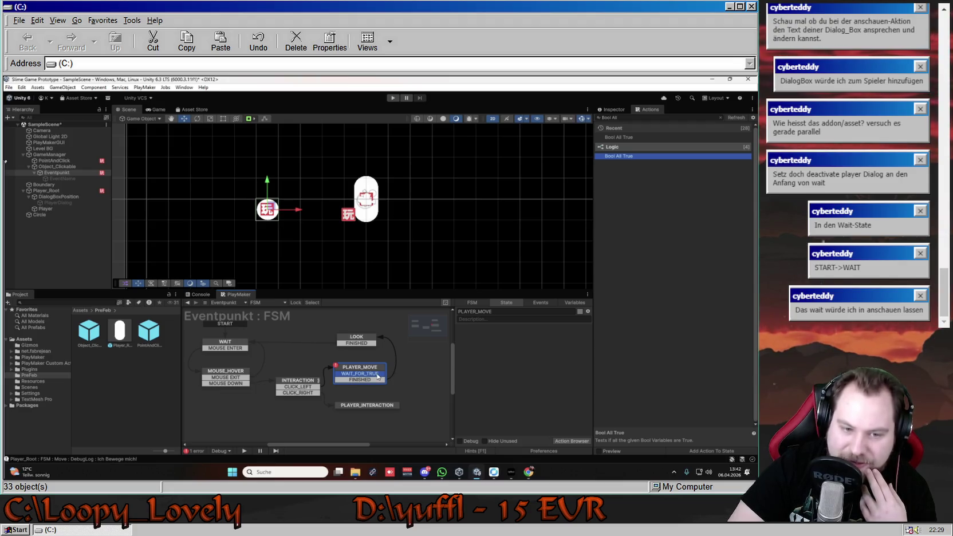
Review the LOOK state's actions and PLAYER_MOVE's FINISHED and WAIT_FOR_TRUE transitions.
left_click(357, 339)
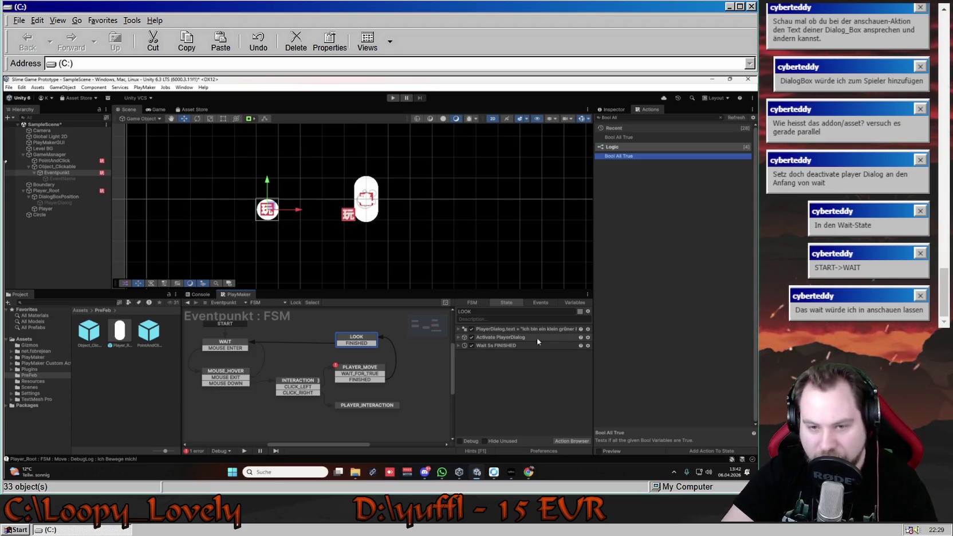
left_click(371, 383)
left_click(494, 320)
left_click(396, 370)
Change the action search text to 'Bool' to list all Bool actions.
left_click(632, 117)
key("BackSpace")
key("BackSpace")
key("BackSpace")
type("Bo")
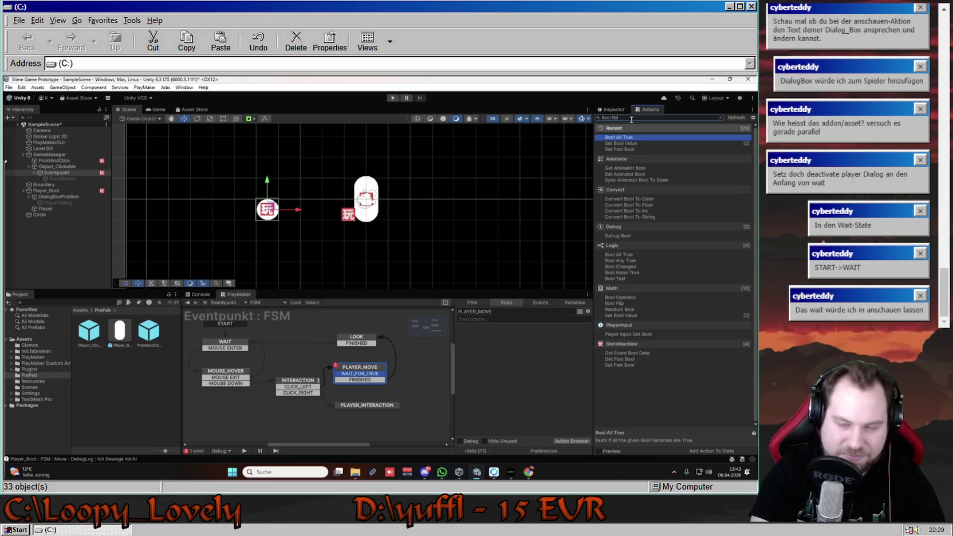
type("ol")
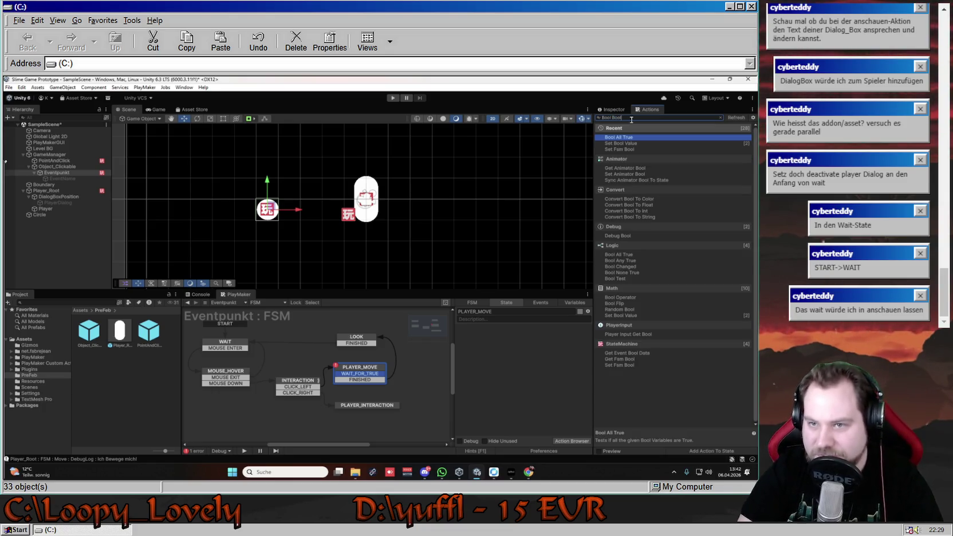
Add a Bool Test to PLAYER_MOVE that checks the FSM_Player_Root_FIN variable.
key("Down")
key("Down")
key("Down")
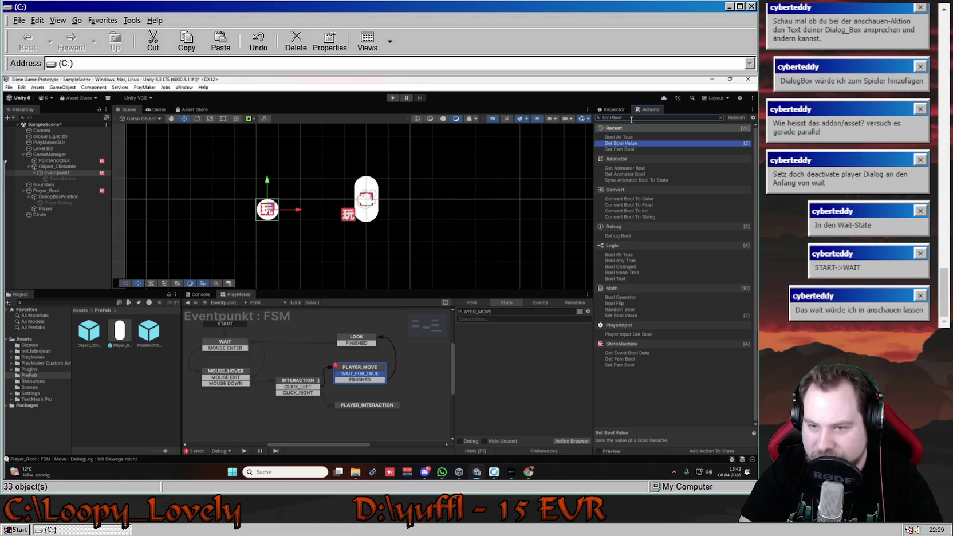
key("Down")
key("Down")
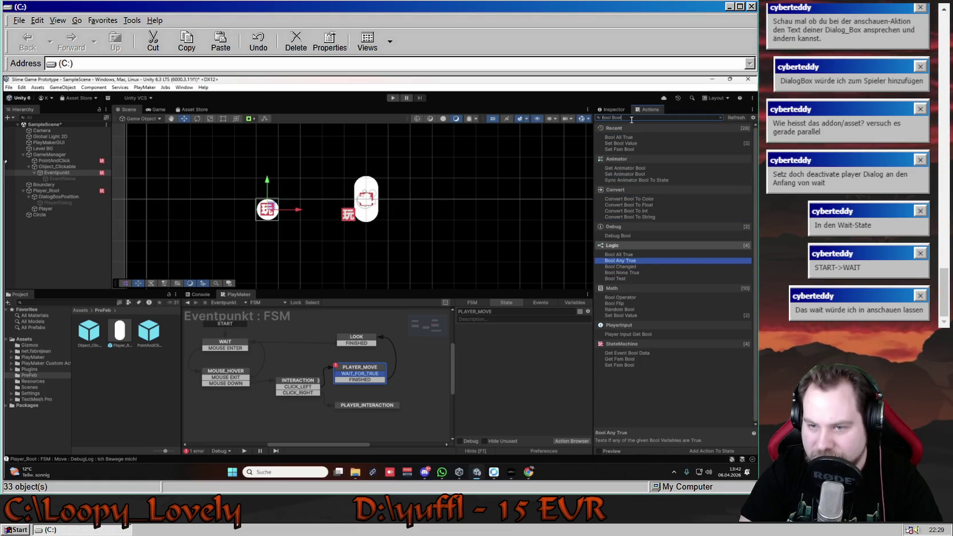
key("Return")
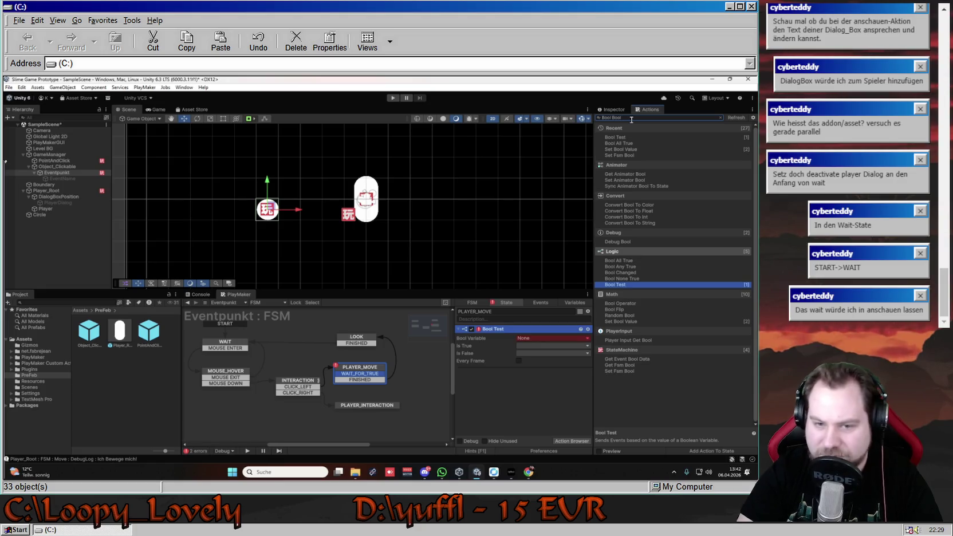
left_click(553, 339)
mouse_move(573, 357)
left_click(624, 356)
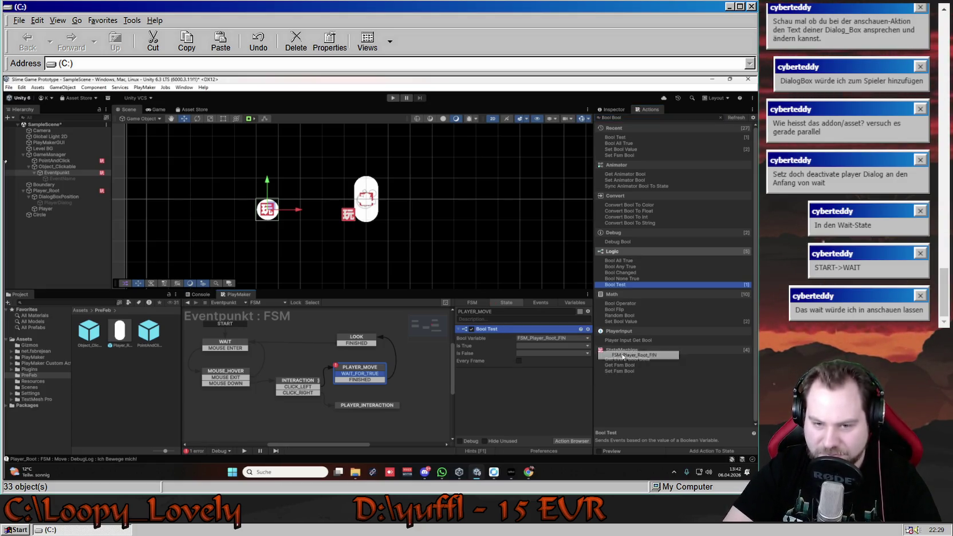
Send FINISHED when true and WAIT_FOR_TRUE when false, then start the game.
left_click(559, 346)
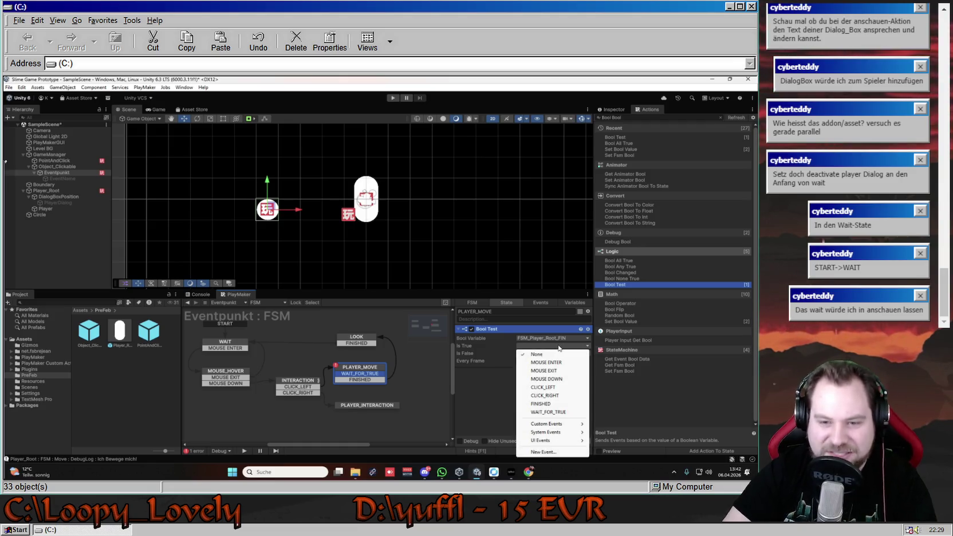
left_click(549, 346)
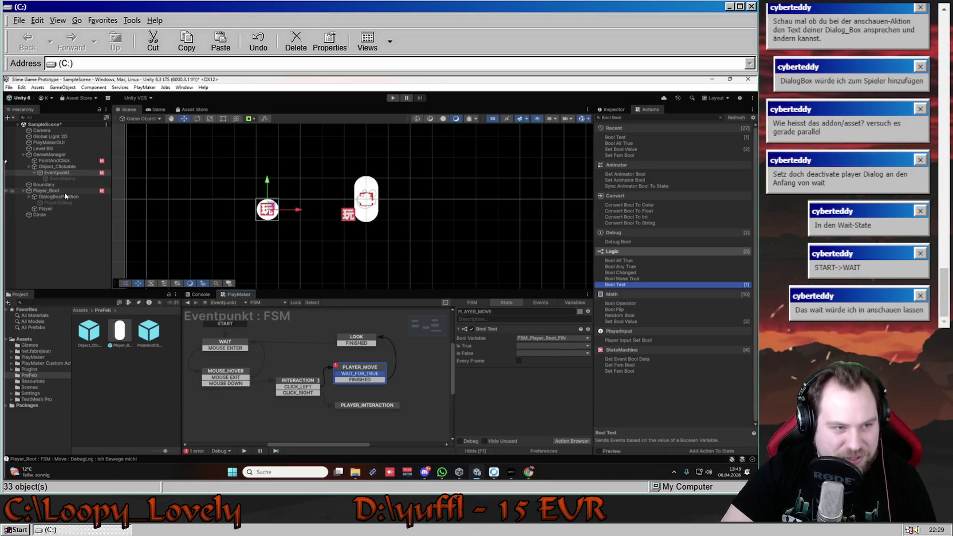
left_click(530, 346)
left_click(554, 404)
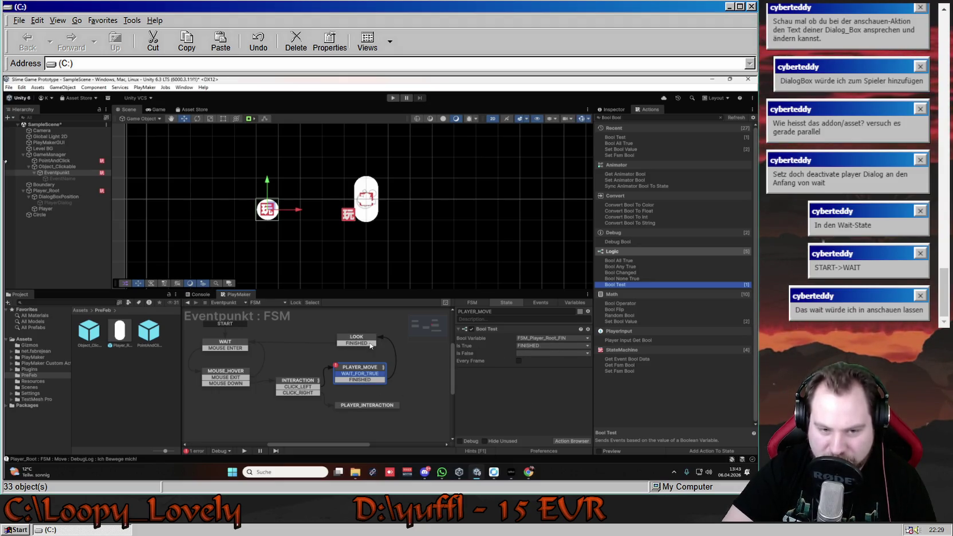
left_click(545, 353)
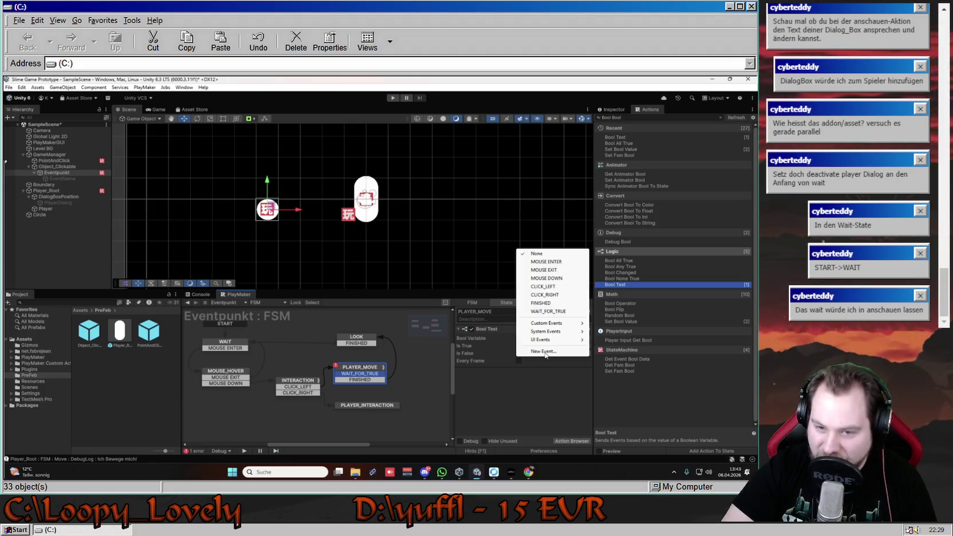
left_click(550, 312)
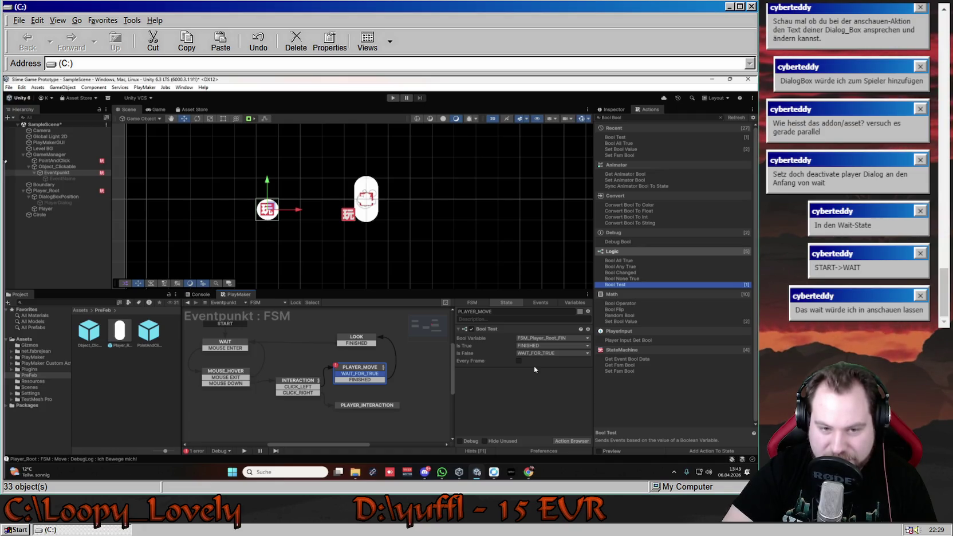
left_click(395, 99)
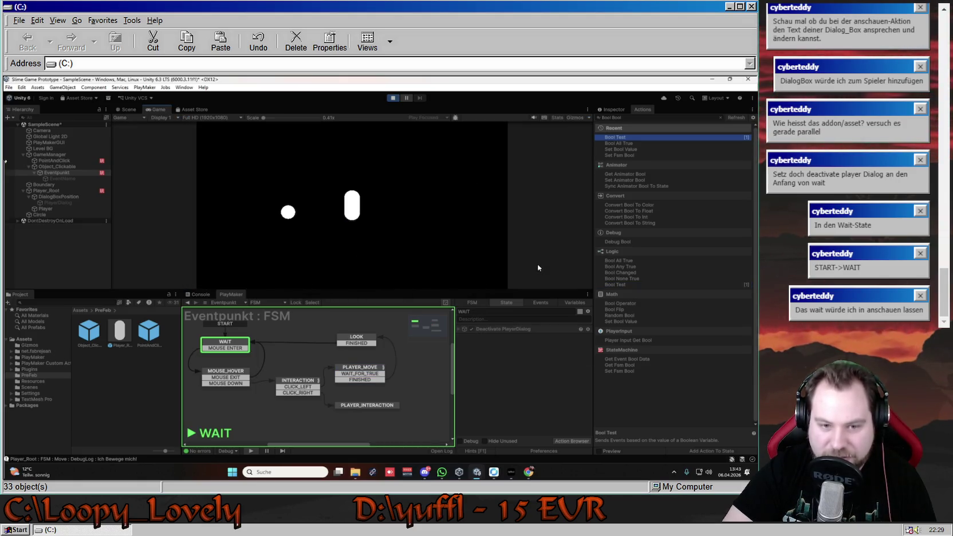
Walk the player between the circle and empty spots, then stop play and reselect PLAYER_MOVE.
left_click(289, 213)
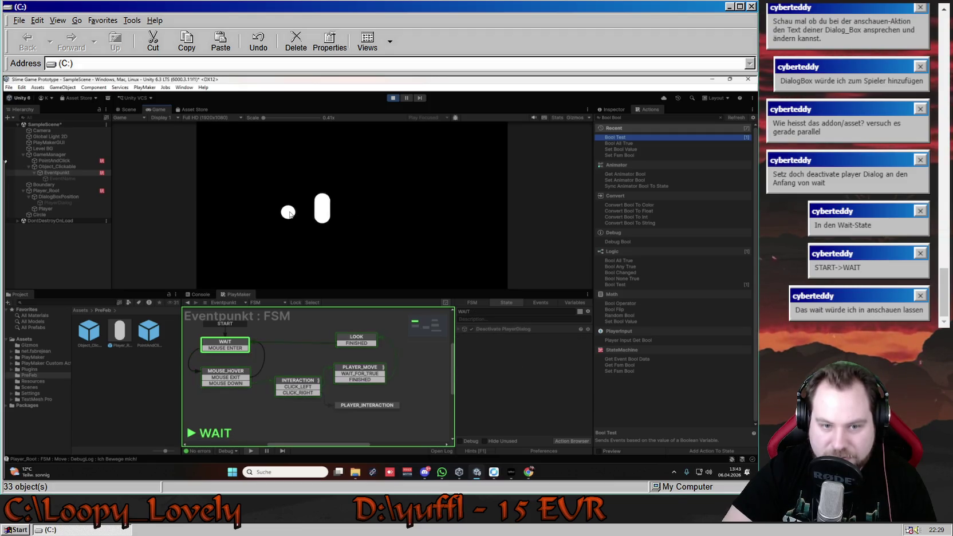
left_click(436, 213)
mouse_move(290, 214)
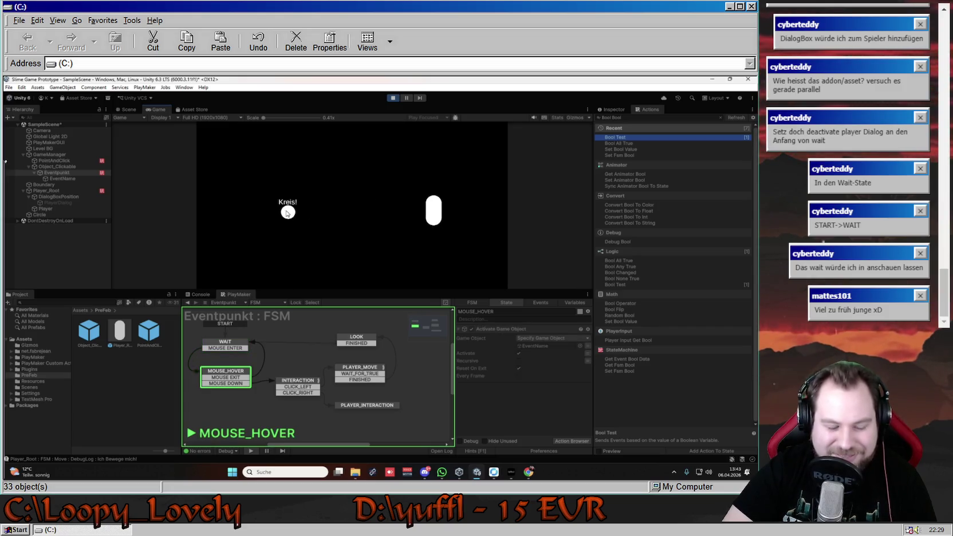
left_click(288, 213)
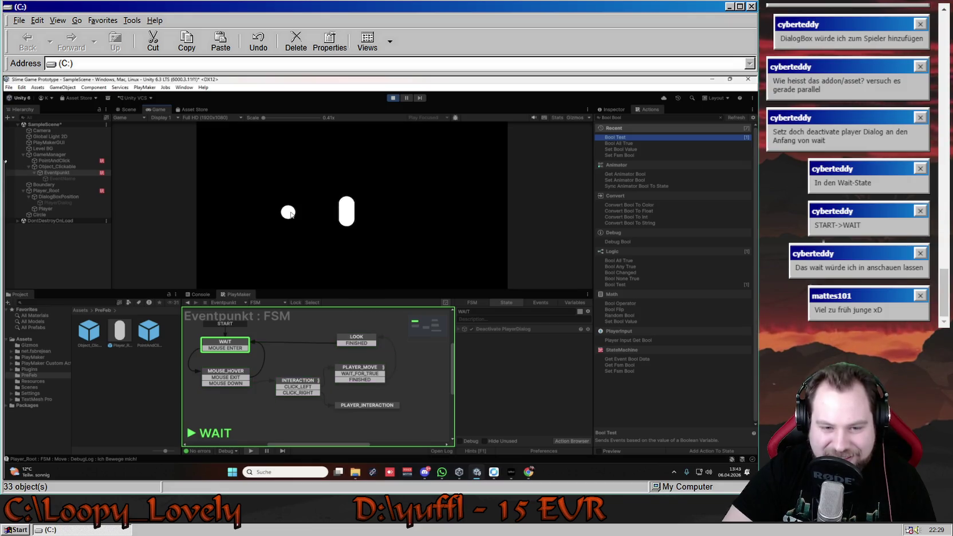
left_click(412, 215)
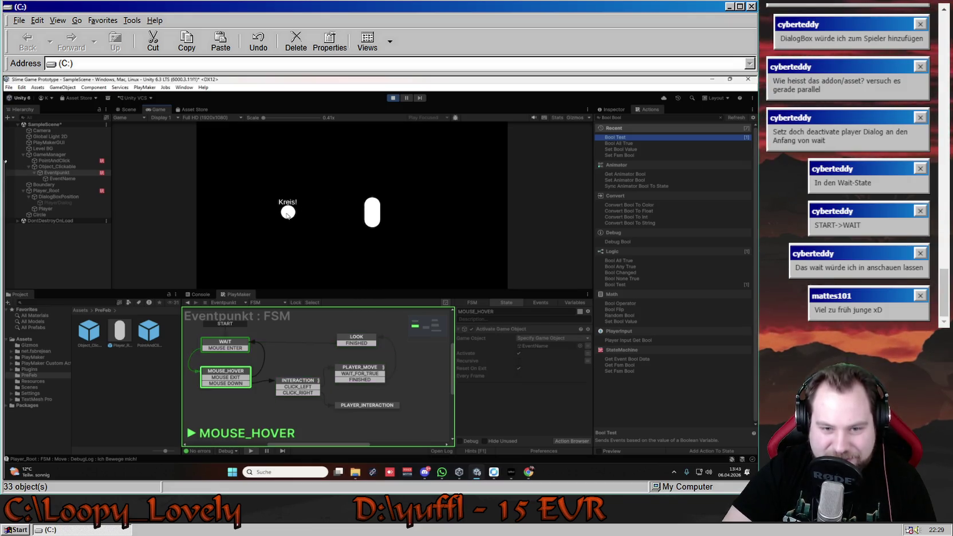
left_click(289, 214)
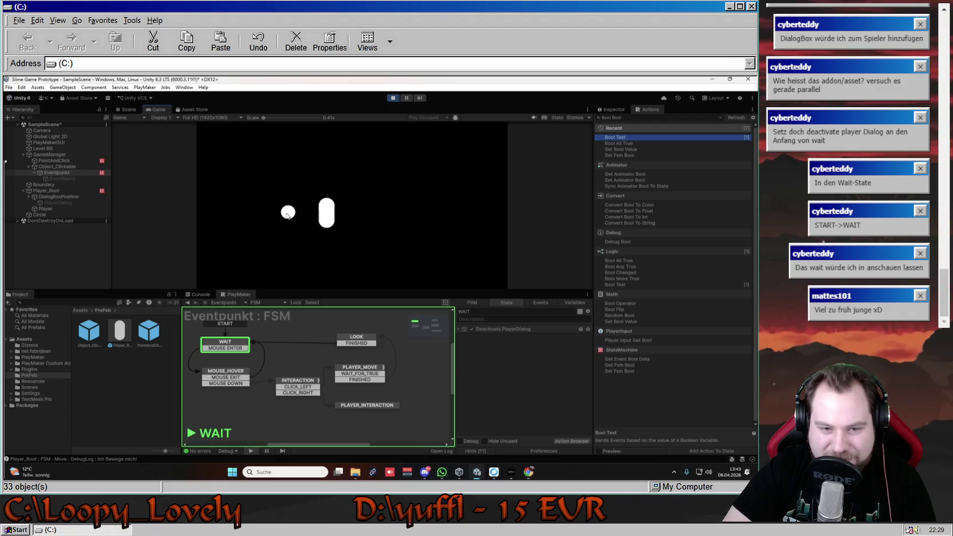
left_click(429, 209)
mouse_move(288, 214)
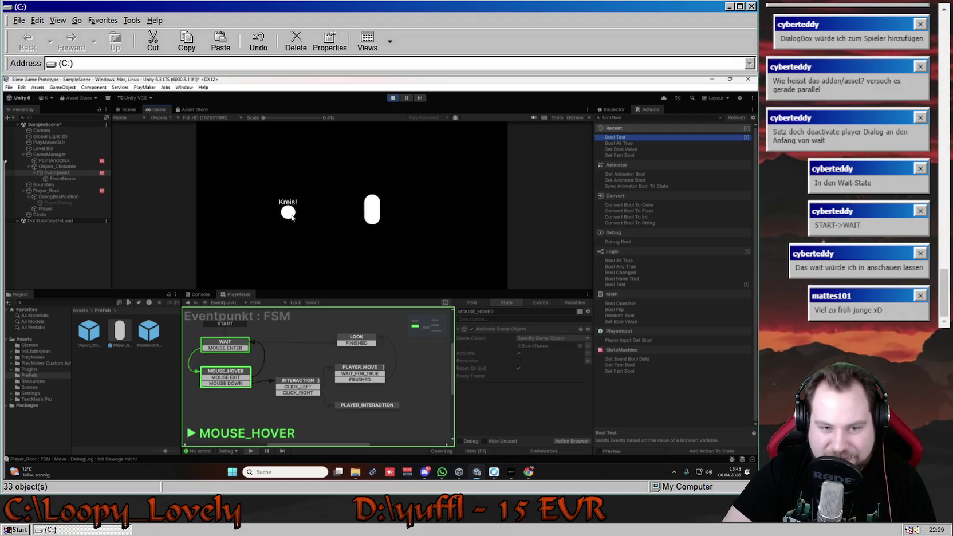
left_click(288, 213)
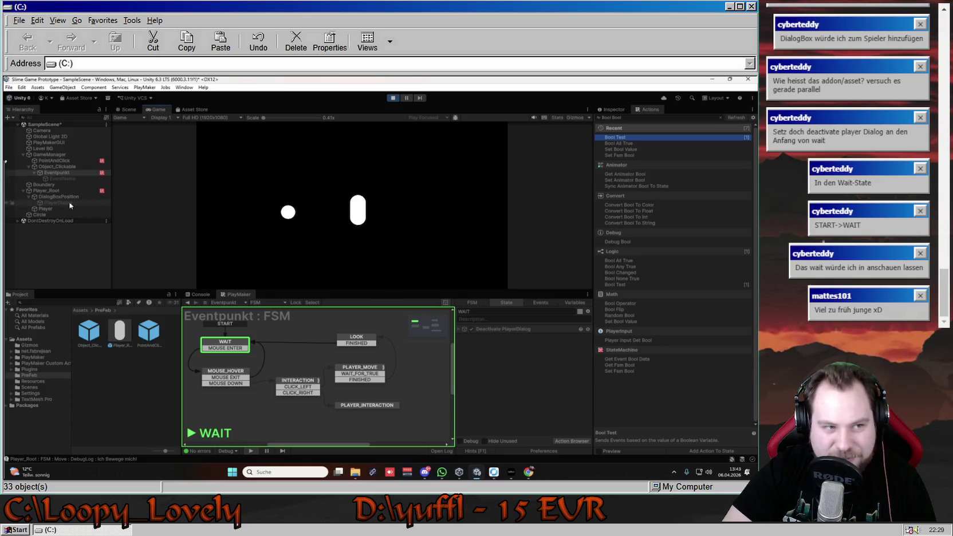
left_click(393, 98)
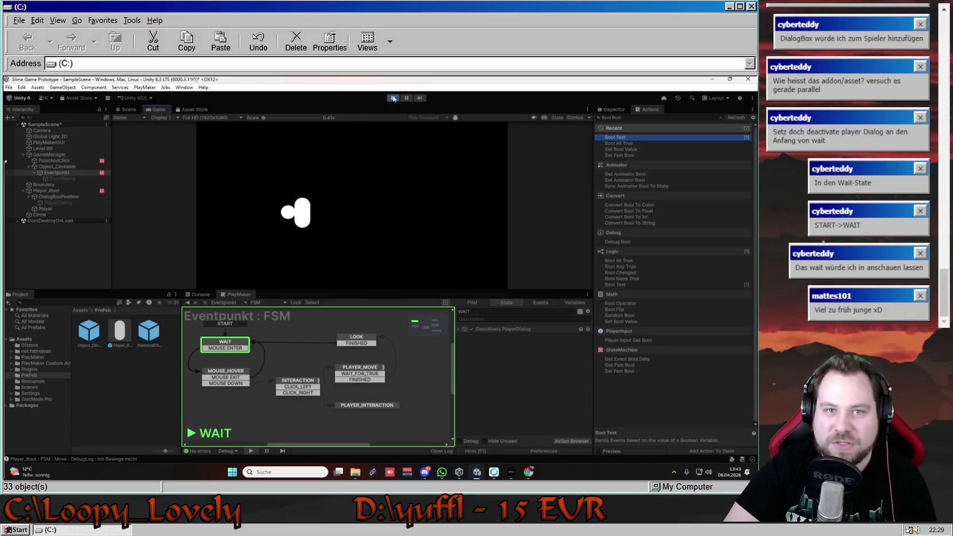
left_click(353, 371)
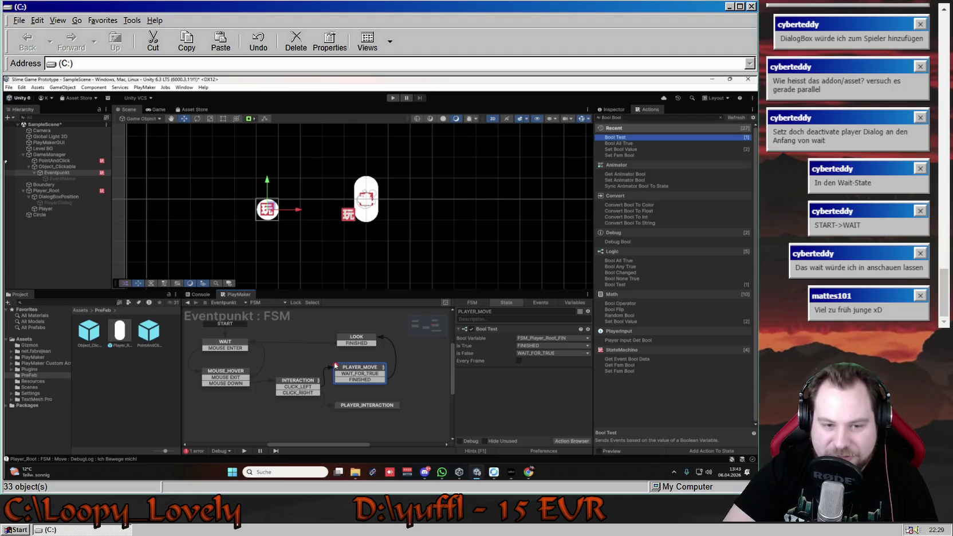
Check and dismiss the FSM error, loop WAIT_FOR_TRUE back into PLAYER_MOVE, and run the game.
left_click(195, 451)
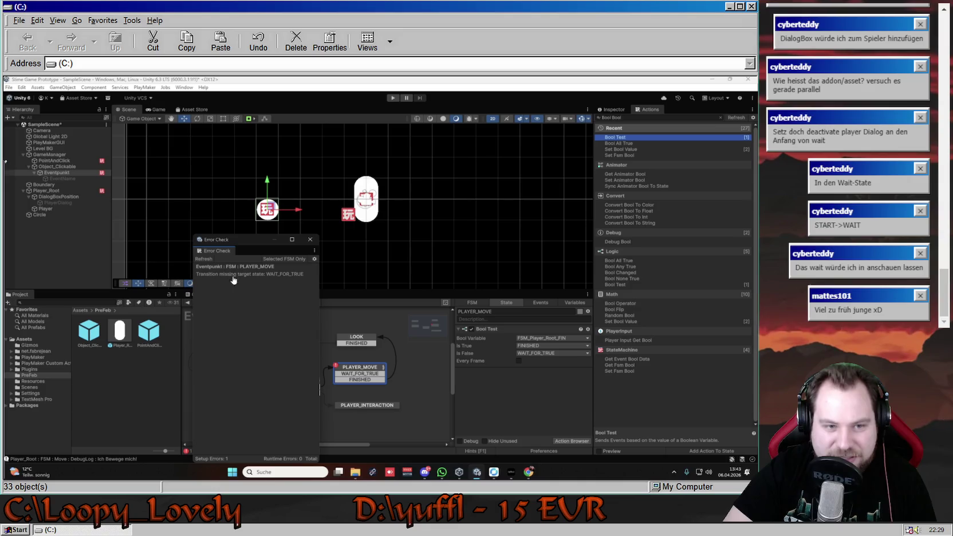
left_click(310, 240)
left_click_drag(379, 377, 349, 376)
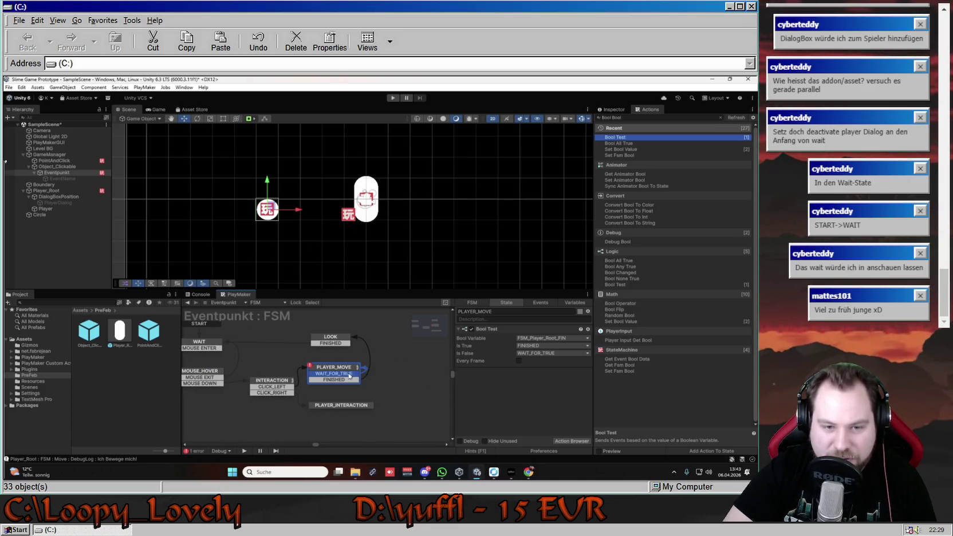
left_click(393, 98)
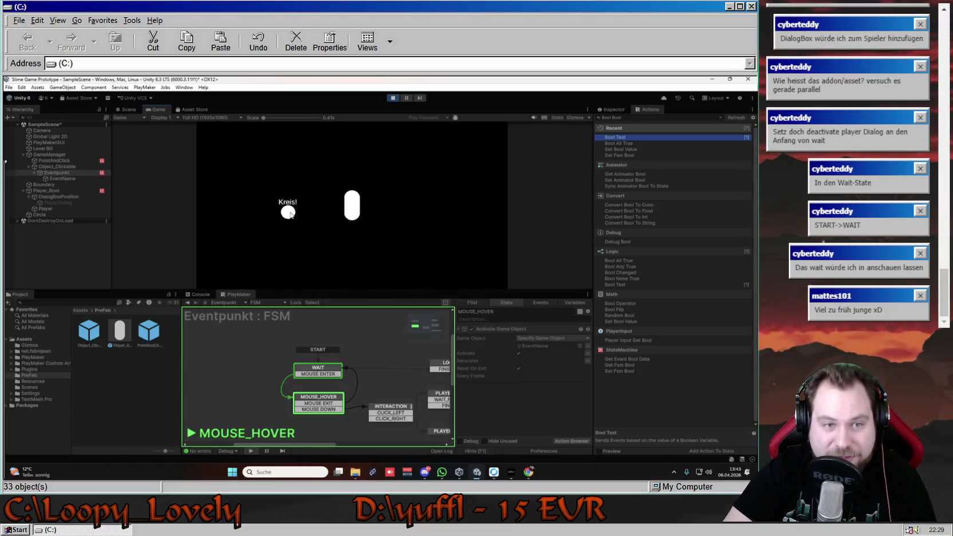
Halt the test and read the Eventpunkt loop-count-exceeded error in Error Check, then close it.
left_click(290, 215)
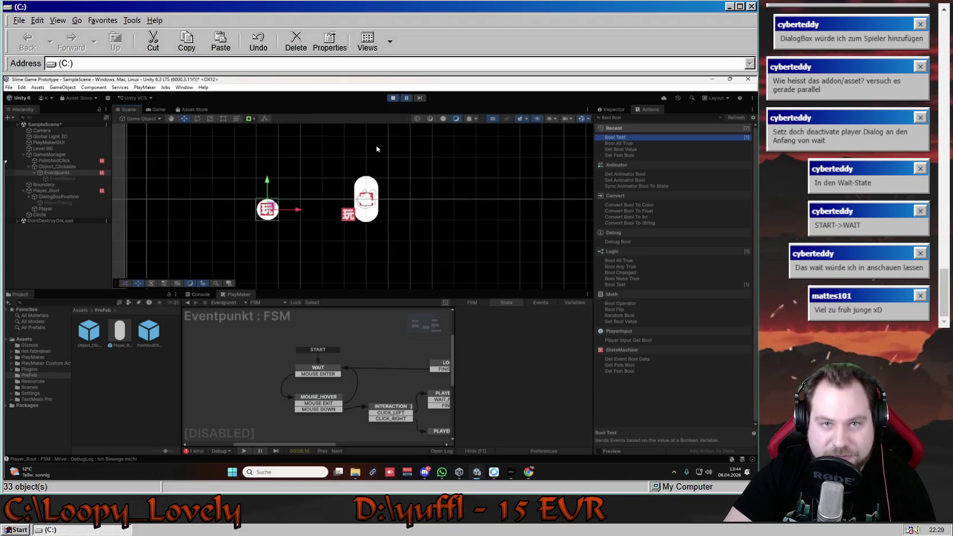
left_click(190, 452)
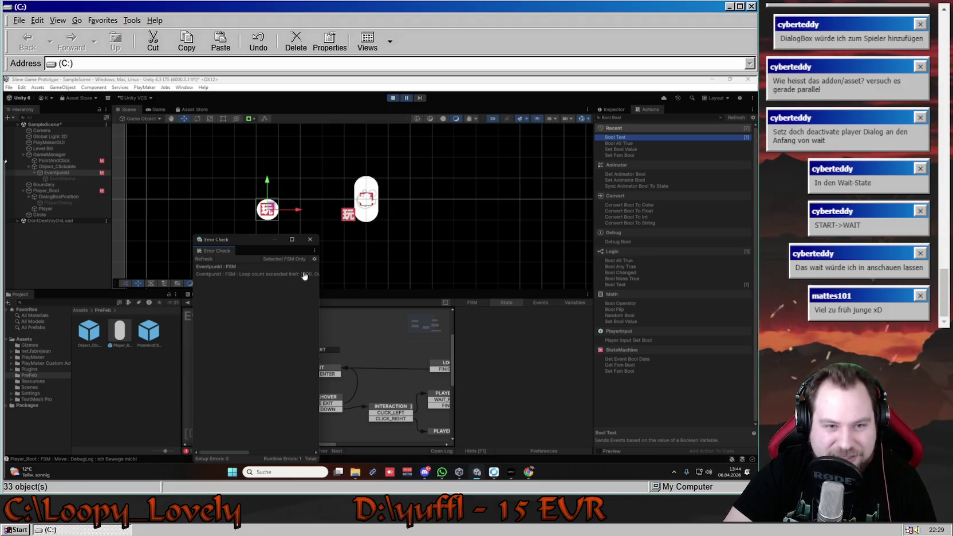
left_click(310, 240)
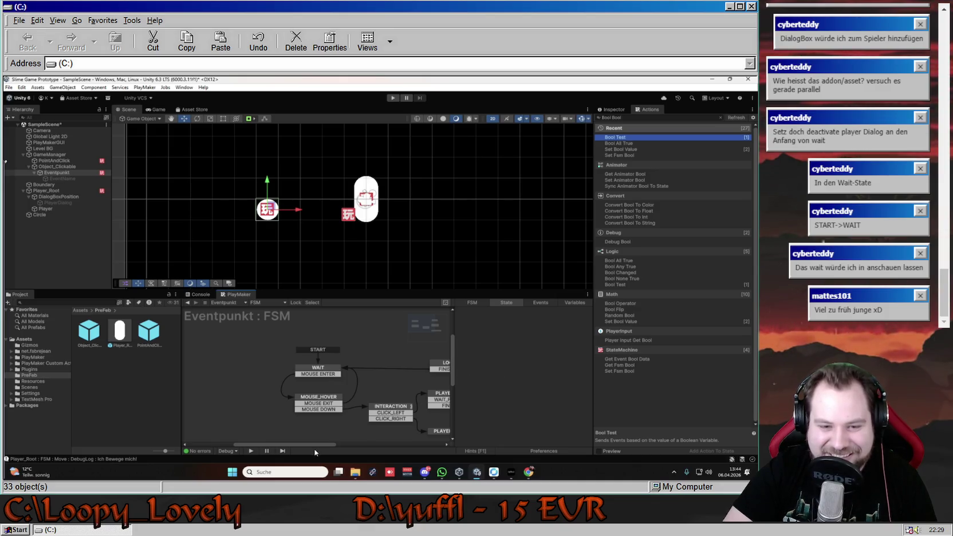
left_click_drag(317, 445, 348, 443)
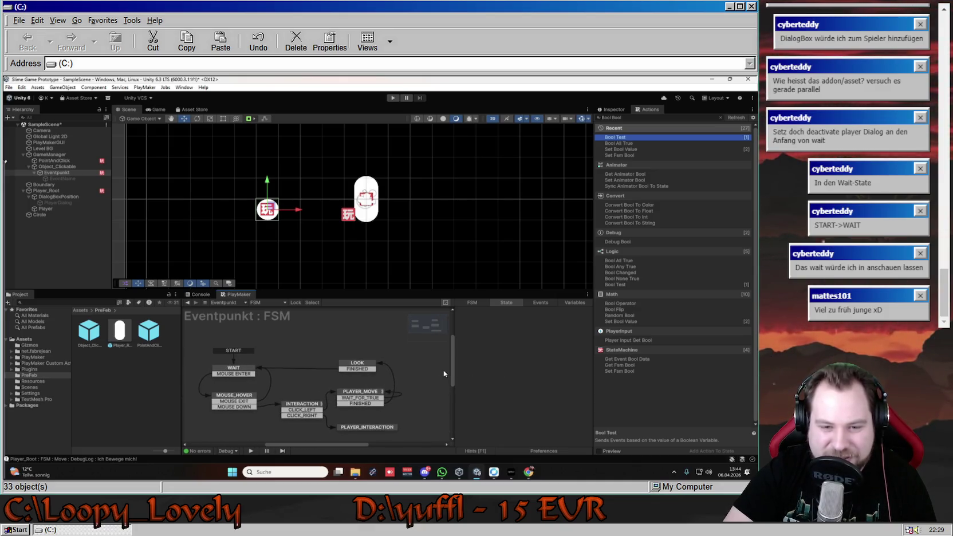
scroll(453, 376, "down", 1)
Select PLAYER_MOVE to show its Bool Test on FSM_Player_Root_FIN with FINISHED/WAIT_FOR_TRUE events.
left_click(368, 369)
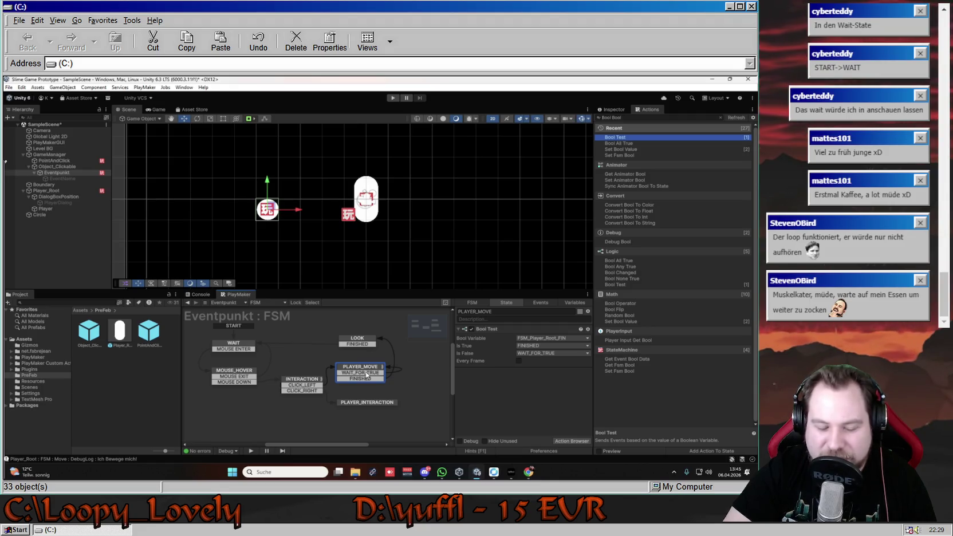
Clear all Windows notifications from the notification center and close the flyout.
left_click(746, 473)
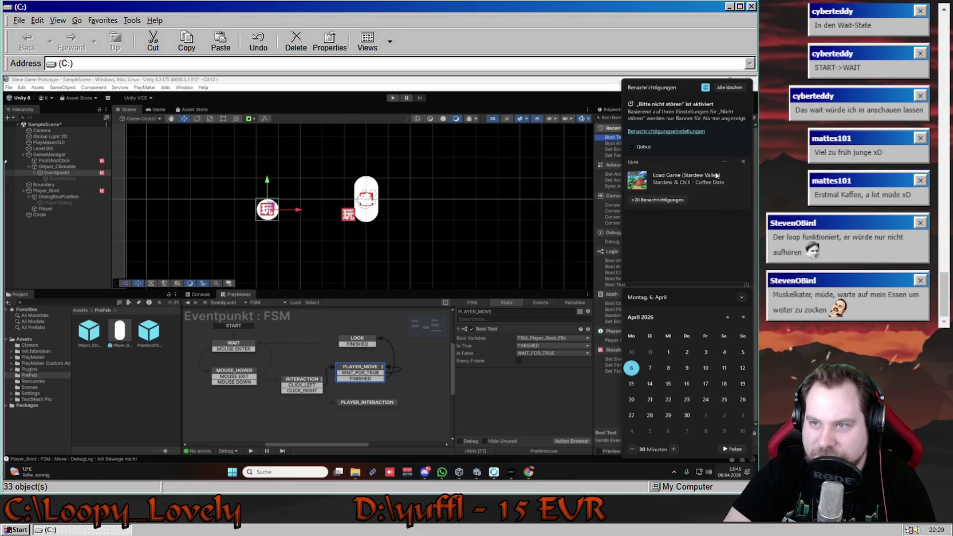
left_click(738, 89)
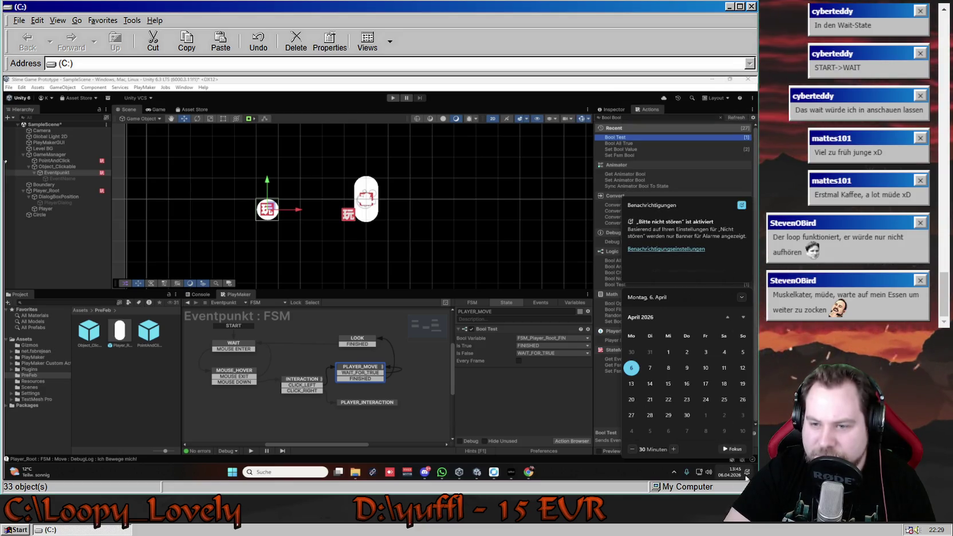
left_click(698, 457)
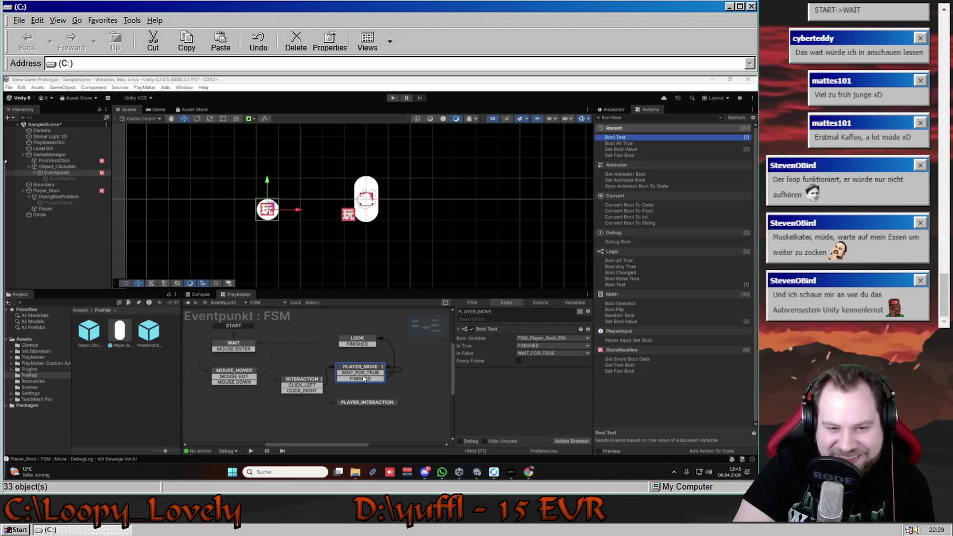
Inspect LOOK's dialog actions and PLAYER_MOVE again, then switch to the Player_Root FSM.
left_click(361, 334)
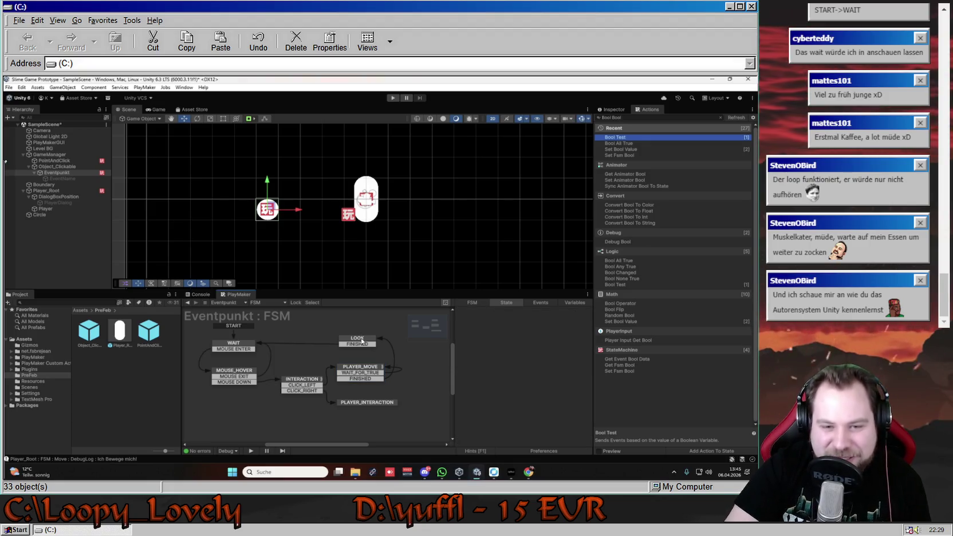
left_click(361, 340)
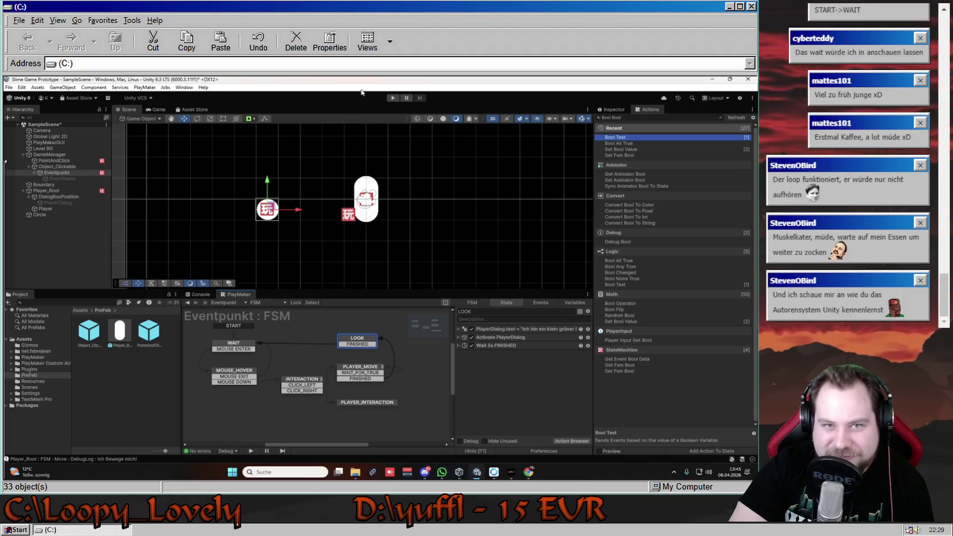
left_click(360, 369)
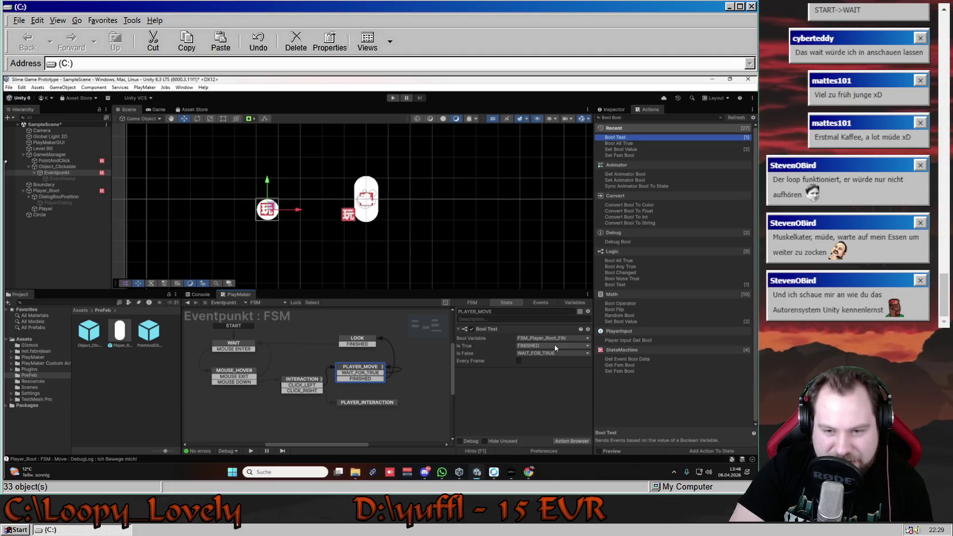
key("ctrl+z")
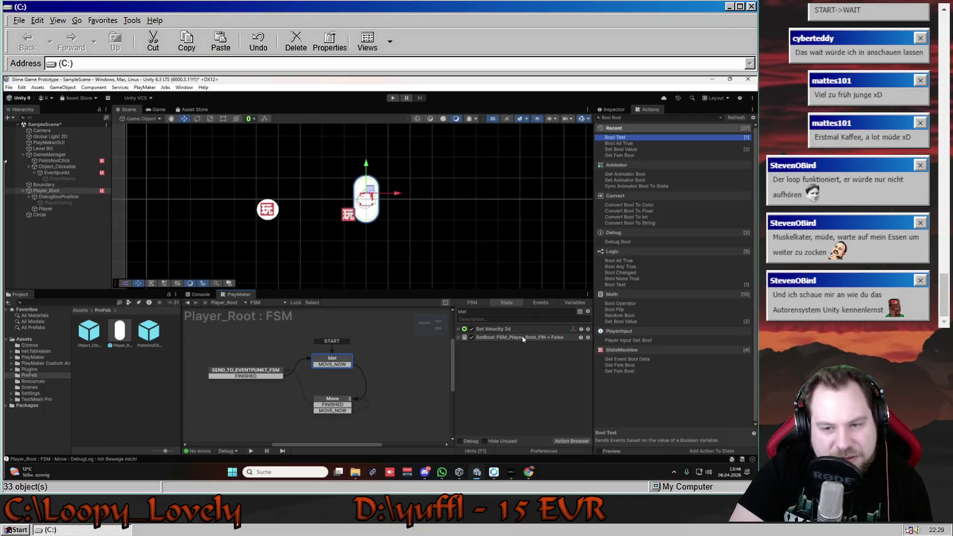
Step through the Eventpunkt, PointAndClick and Player_Root FSMs, then inspect SEND_TO_EVENTPUNKT_FSM.
left_click(72, 161)
left_click(76, 172)
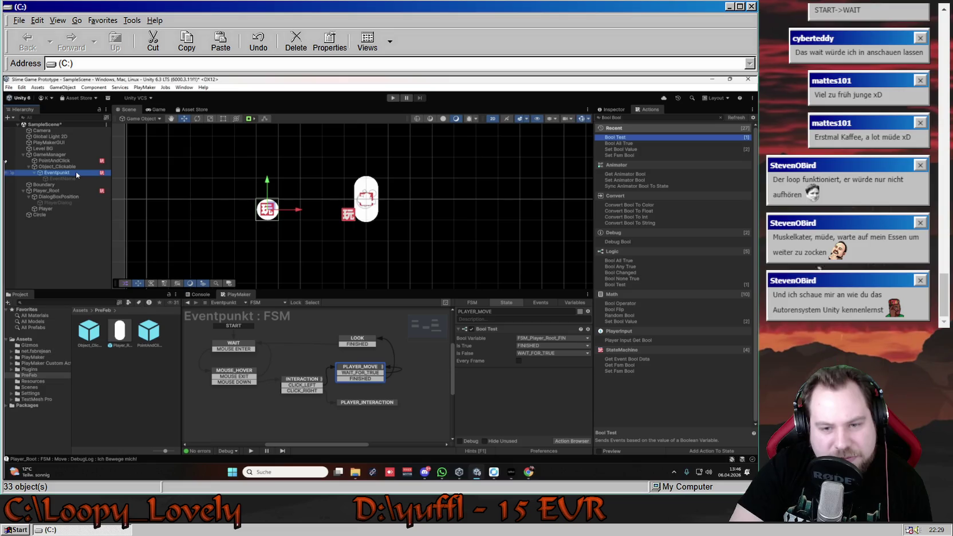
left_click(70, 161)
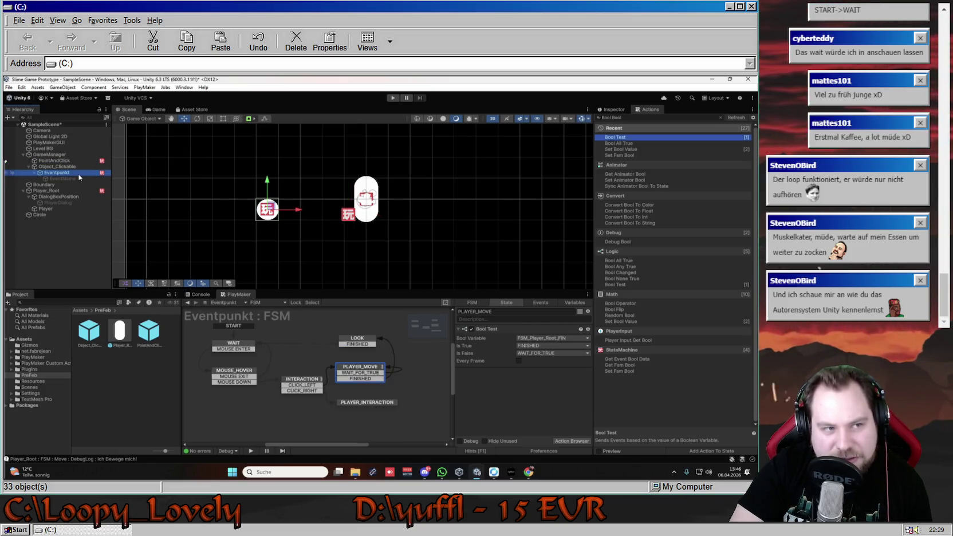
left_click(46, 191)
left_click(265, 372)
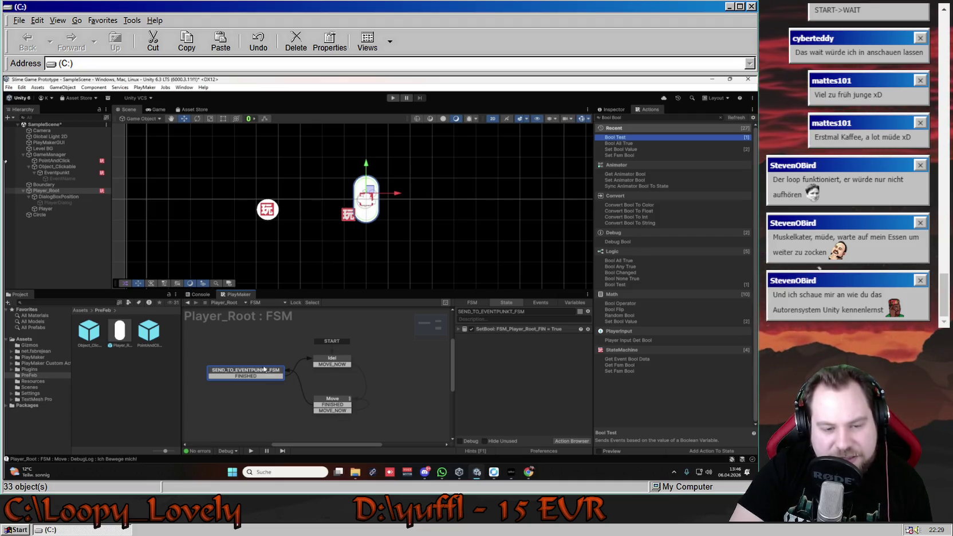
Start the game, move the player right, left and to another point, and watch SEND_TO_EVENTPUNKT_FSM.
left_click(392, 99)
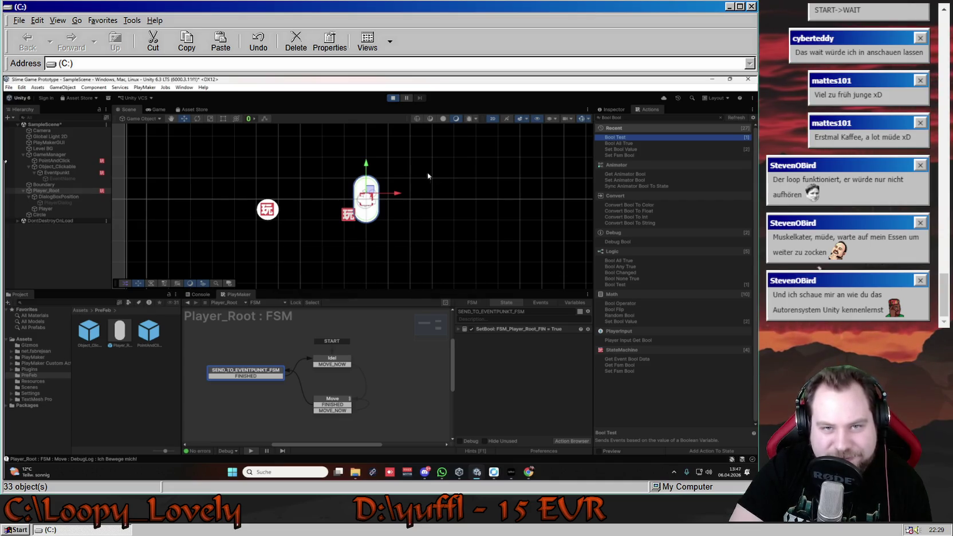
left_click(409, 204)
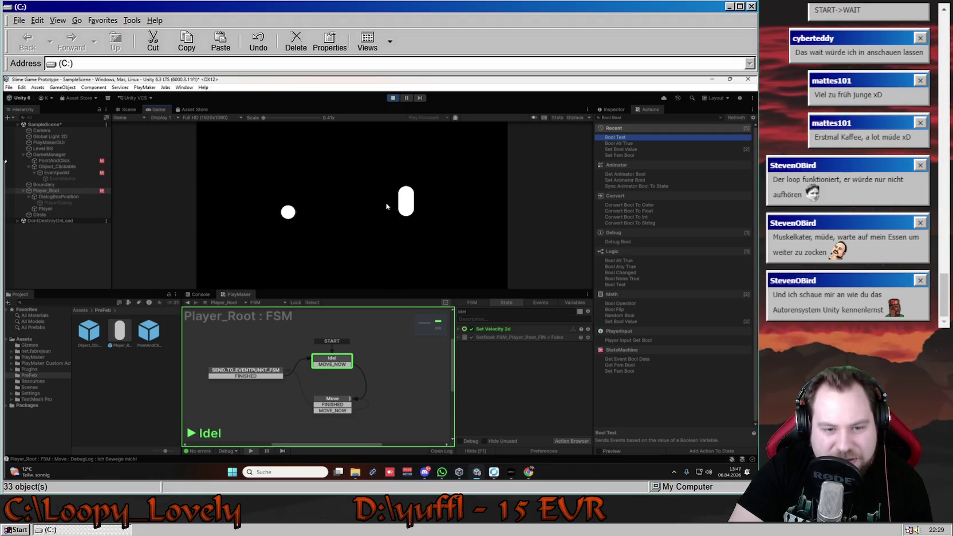
left_click(387, 206)
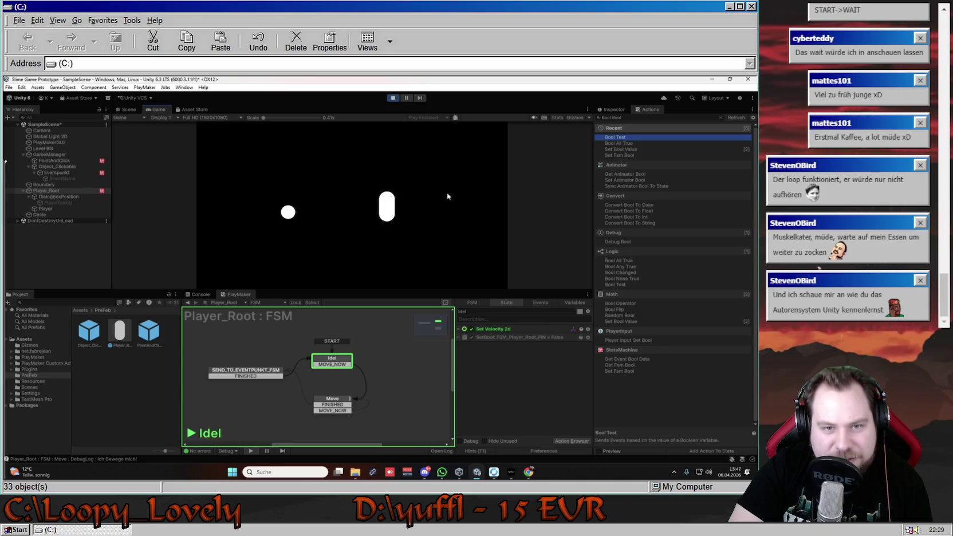
left_click(238, 268)
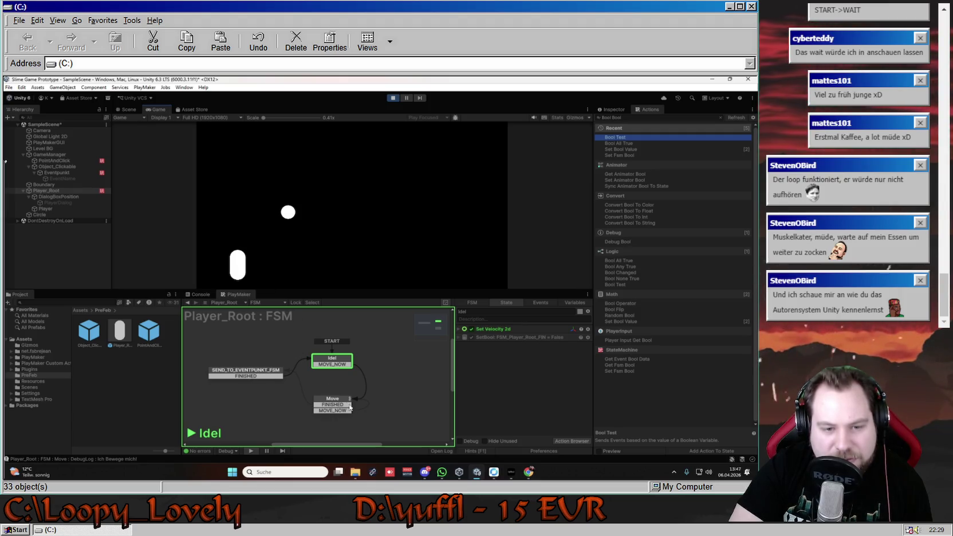
left_click(271, 371)
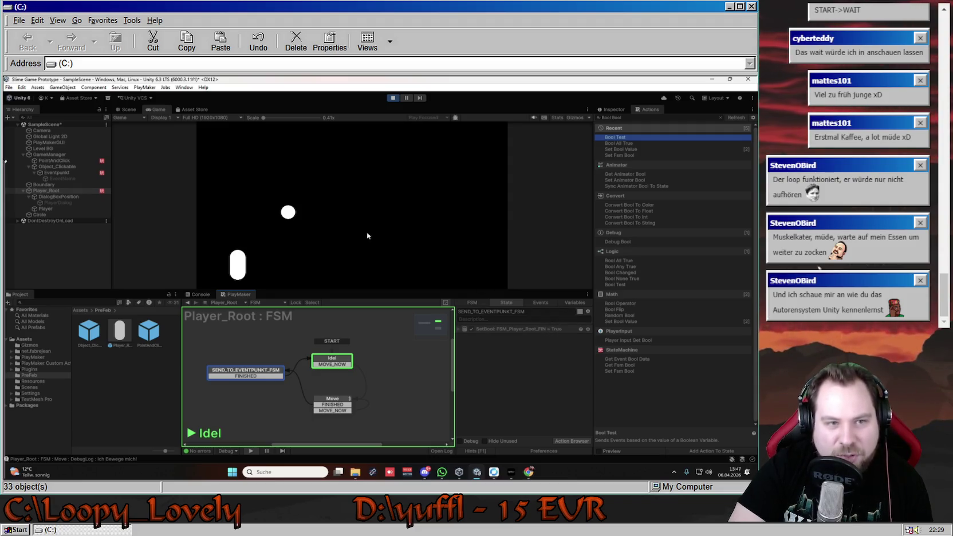
Send the player to the white circle and jump to the Eventpunkt FSM's error.
left_click(289, 215)
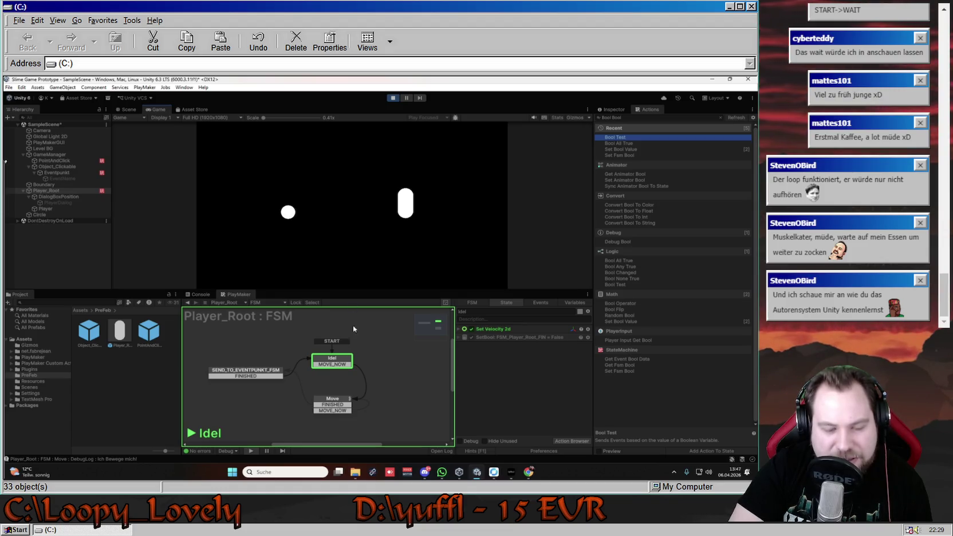
mouse_move(288, 213)
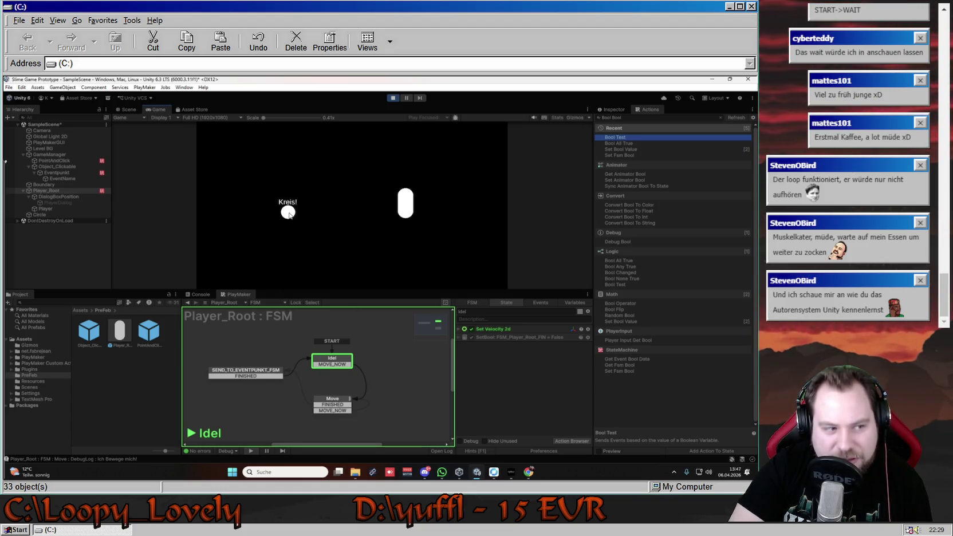
left_click(289, 213)
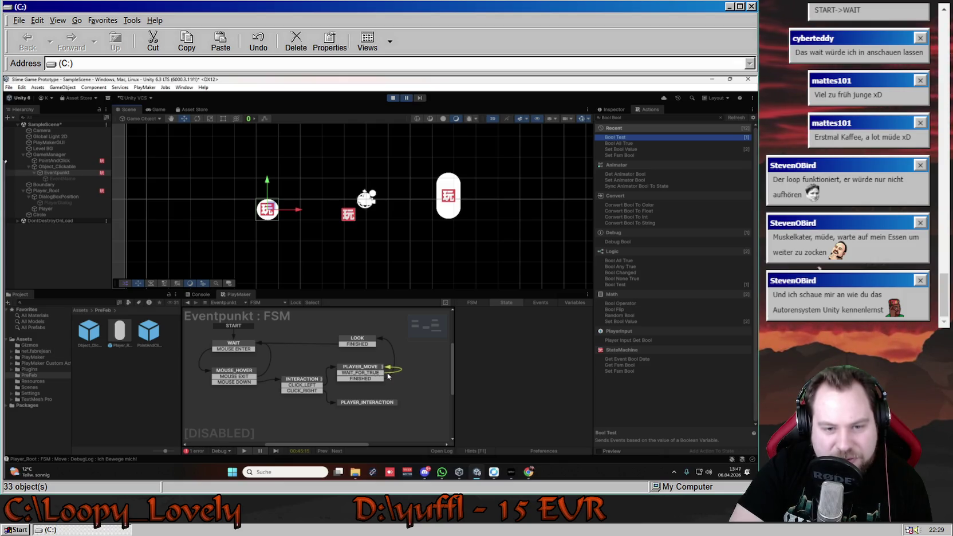
Stop the game and delete PLAYER_MOVE's WAIT_FOR_TRUE transition.
left_click(393, 98)
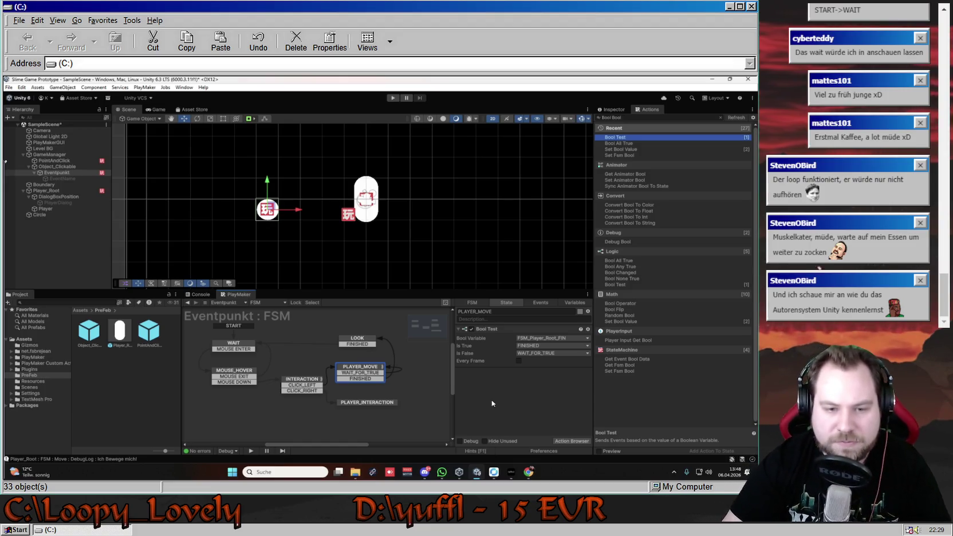
right_click(371, 374)
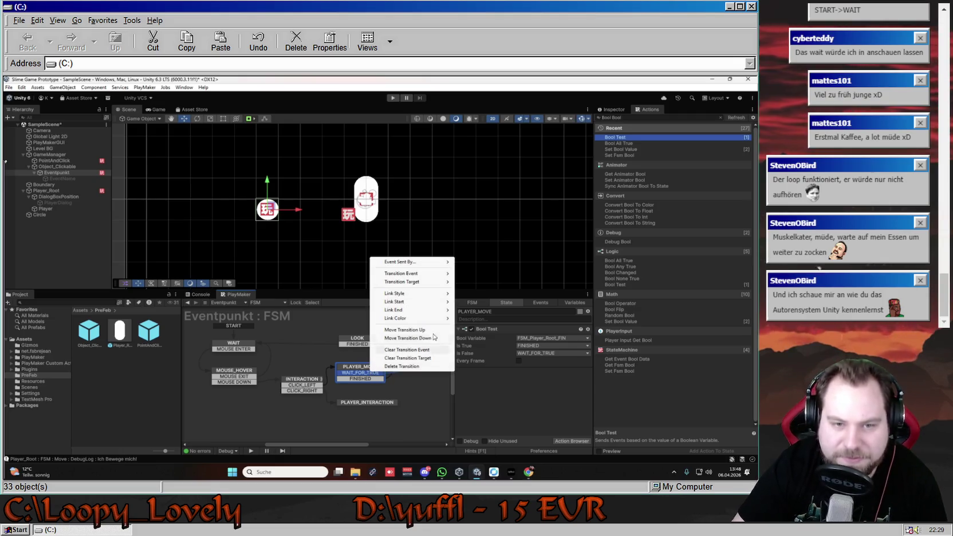
left_click(413, 368)
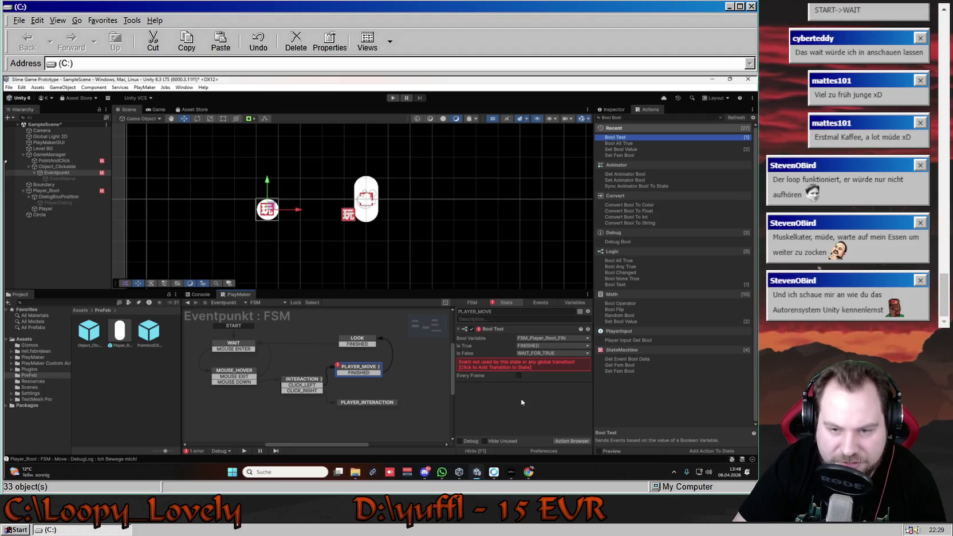
Remove the Bool Test action from the PLAYER_MOVE state.
right_click(488, 329)
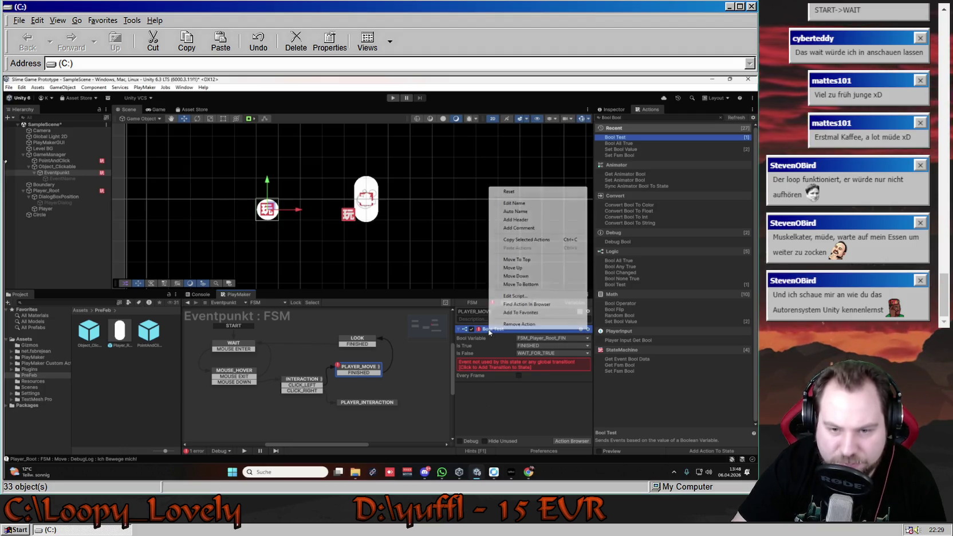
left_click(539, 325)
left_click(539, 325)
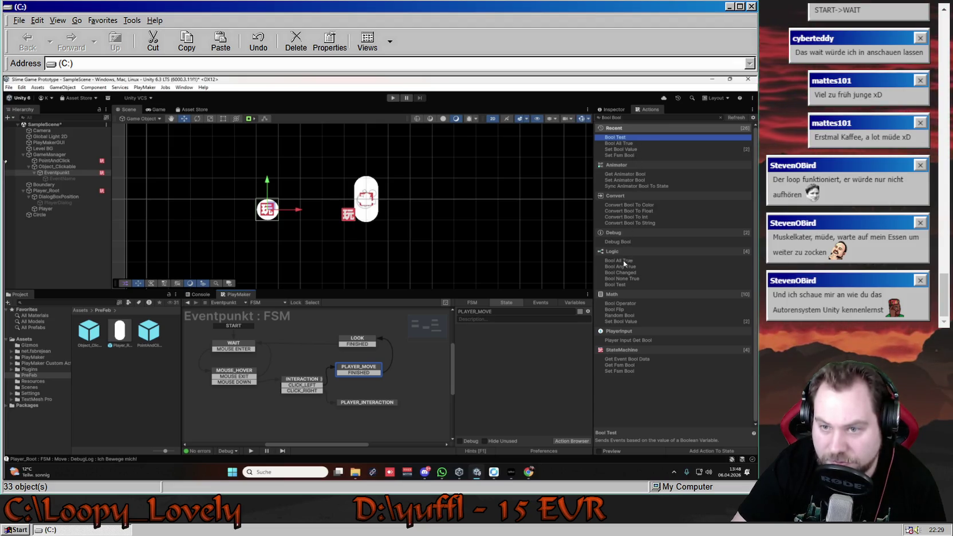
Trim the action search to 'Bool', compare Bool Any True and Bool Changed, then add Bool Changed.
double_click(632, 117)
key("BackSpace")
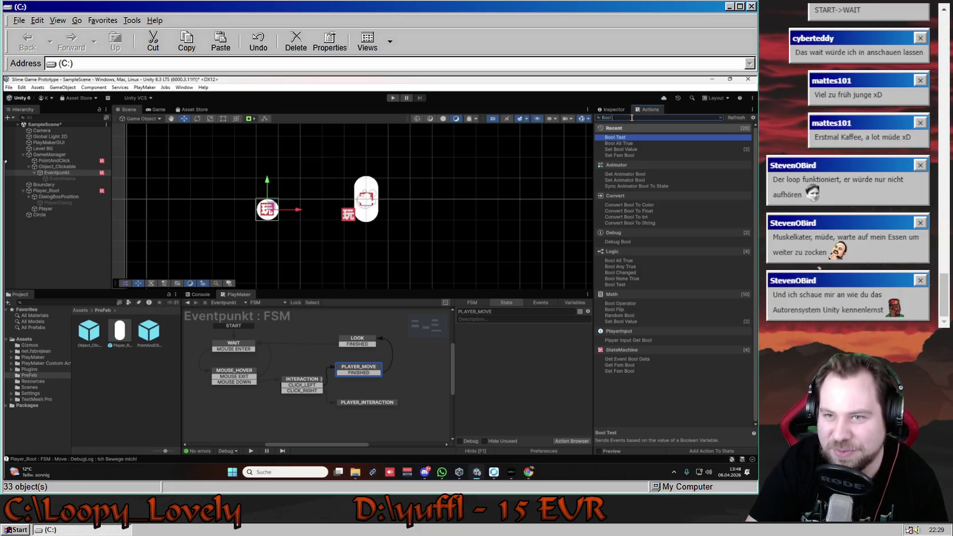
left_click(630, 267)
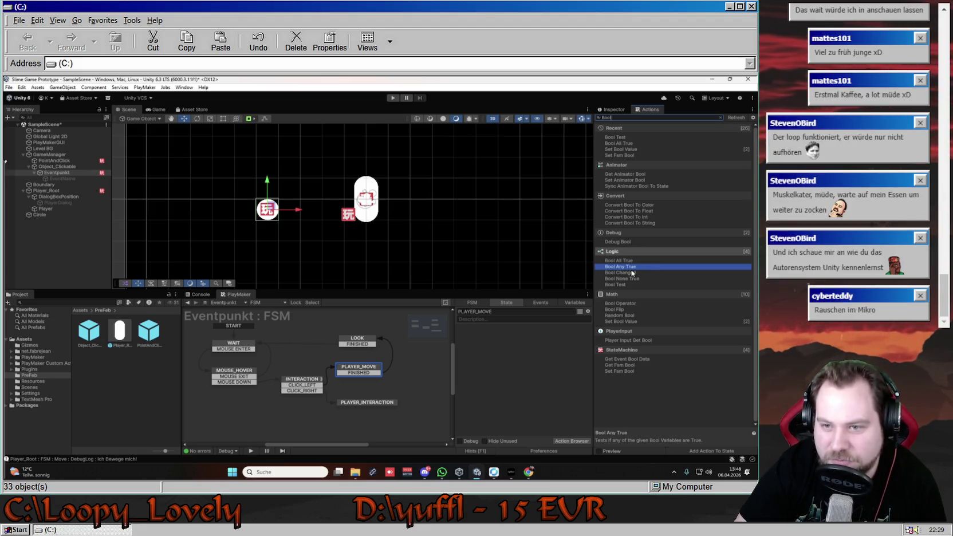
left_click(631, 273)
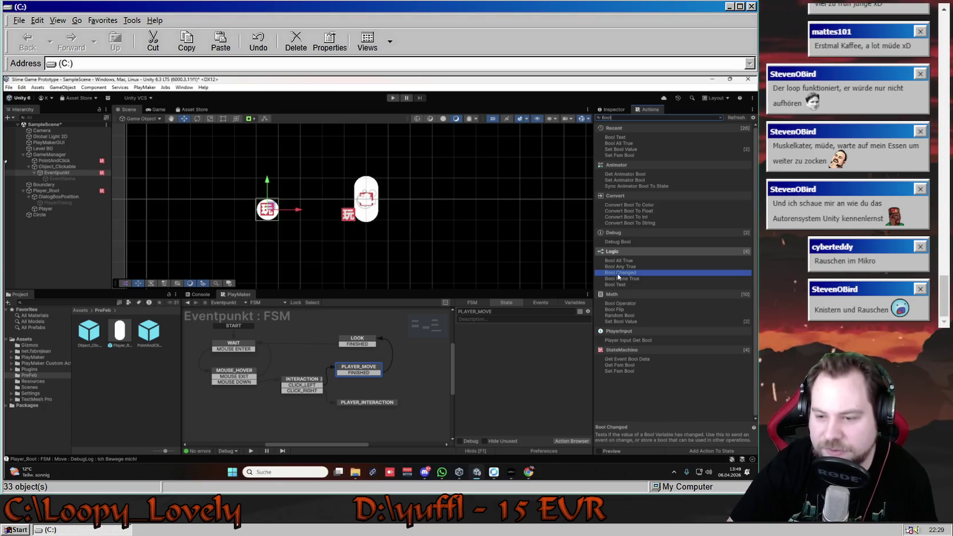
double_click(619, 272)
Put Bool Changed in PLAYER_MOVE watching FSM_Player_Root_FIN and firing FINISHED, then start the game.
left_click_drag(619, 274, 559, 334)
left_click(558, 339)
mouse_move(585, 356)
left_click(620, 355)
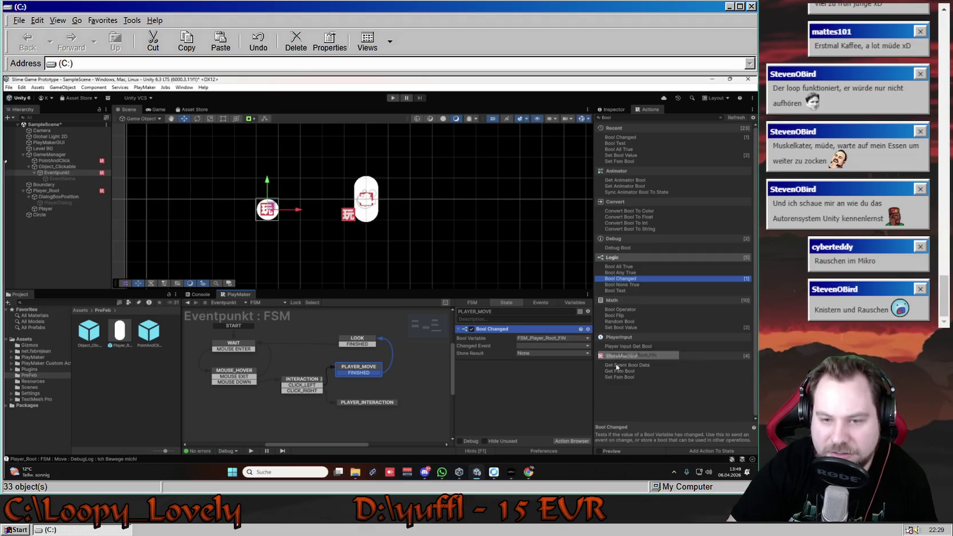
left_click(566, 346)
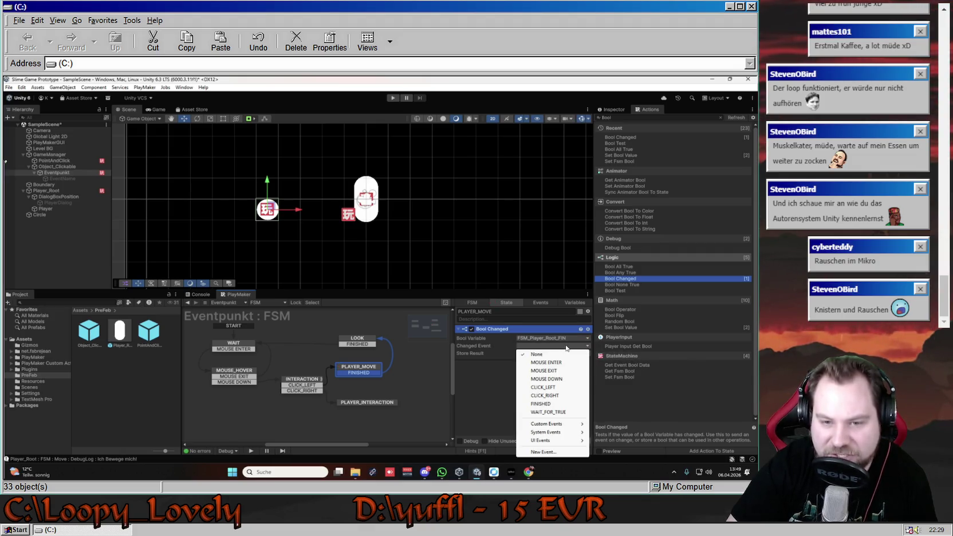
left_click(554, 403)
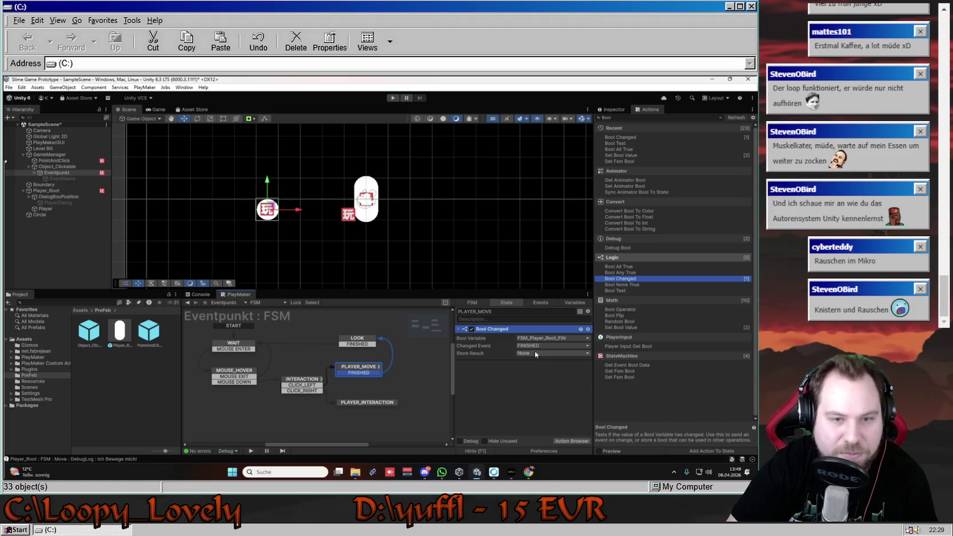
left_click(393, 98)
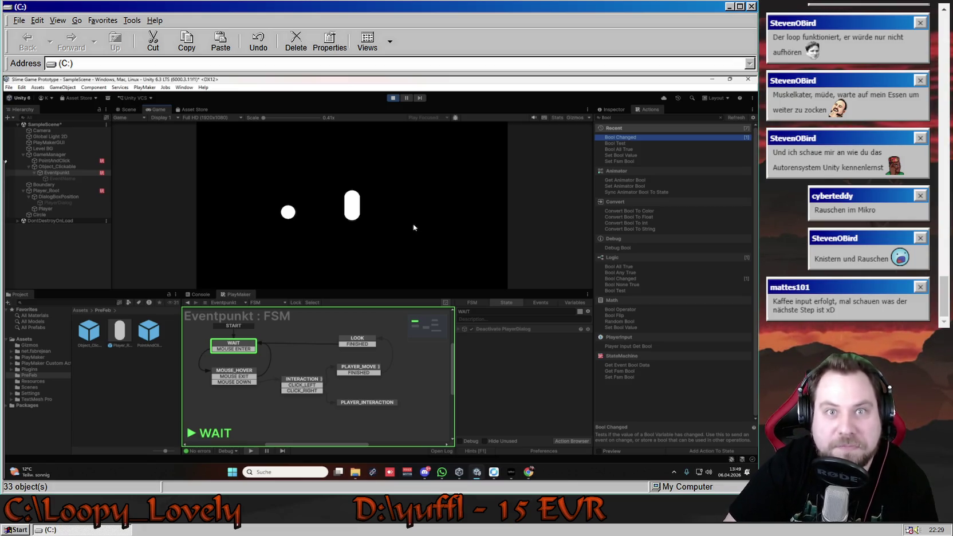
Send the player to the circle and then right, check LOOK and PLAYER_MOVE, then show Player_Root's FSM.
mouse_move(290, 214)
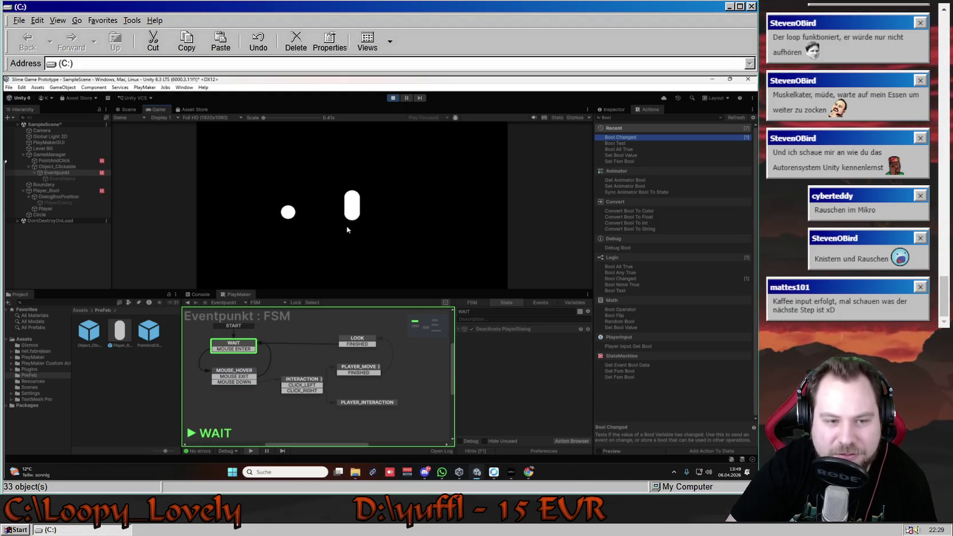
left_click(287, 217)
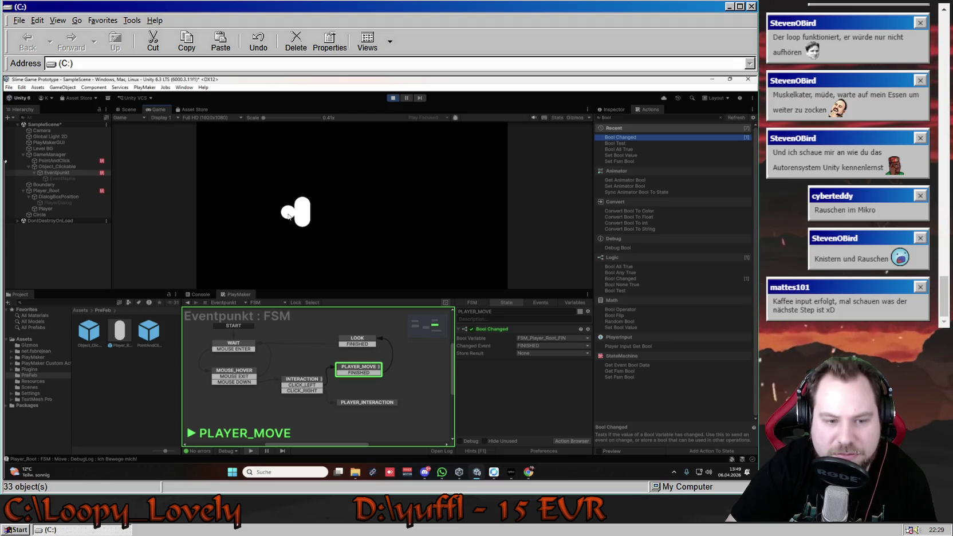
left_click(417, 226)
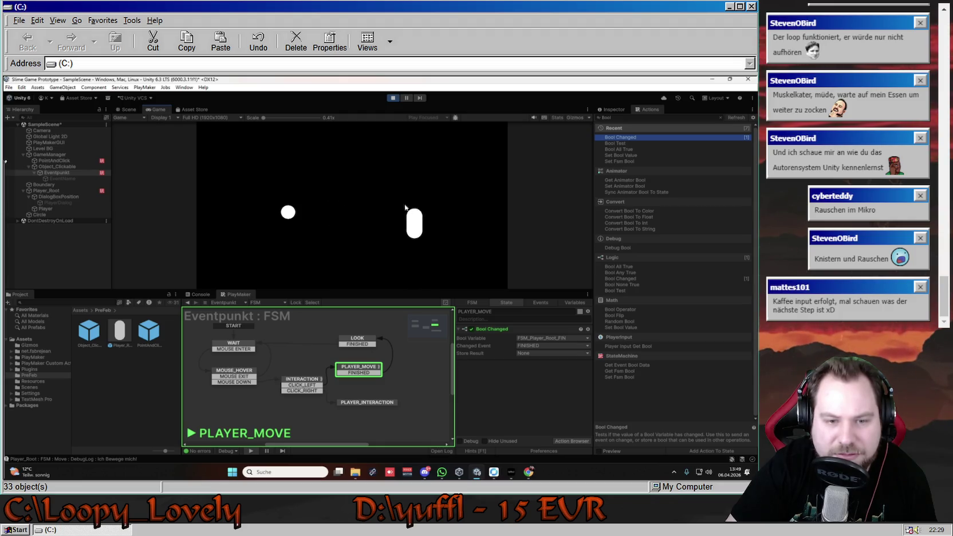
left_click(367, 342)
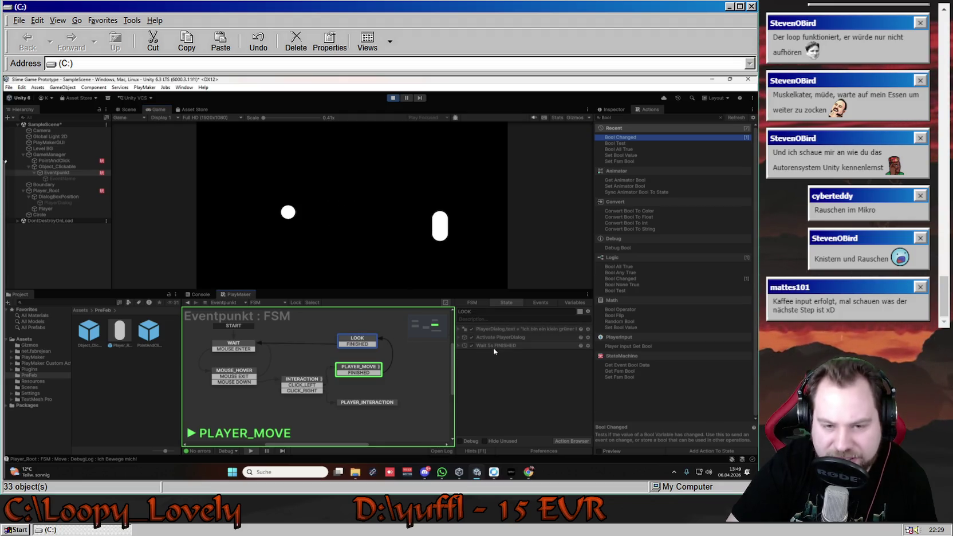
left_click(361, 369)
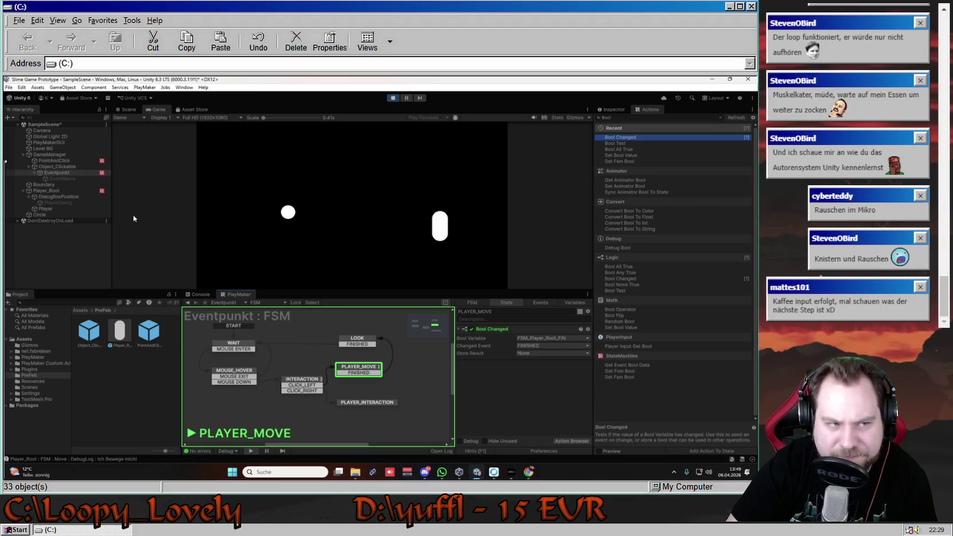
left_click(81, 190)
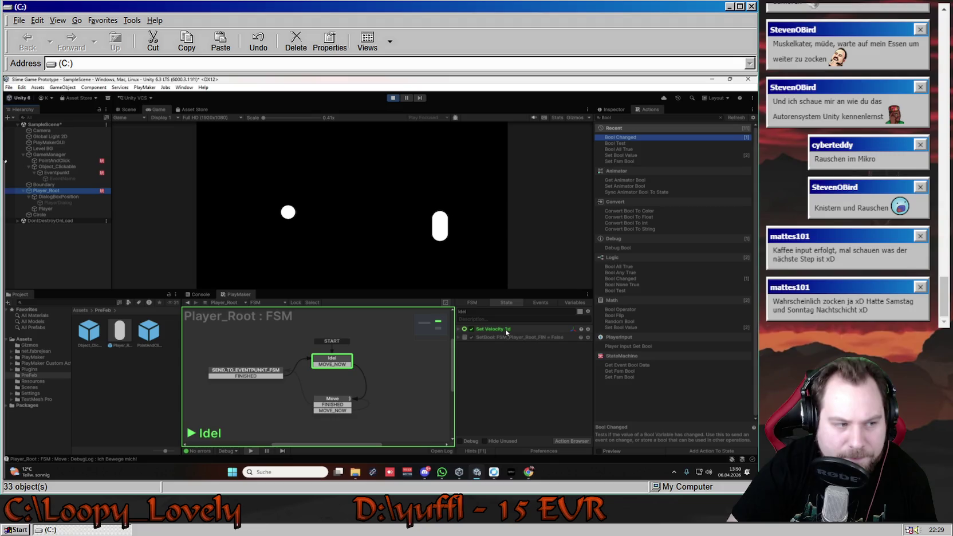
Move the player right, inspect SEND_TO_EVENTPUNKT_FSM's action, then view the FSM's events and variables.
left_click(415, 198)
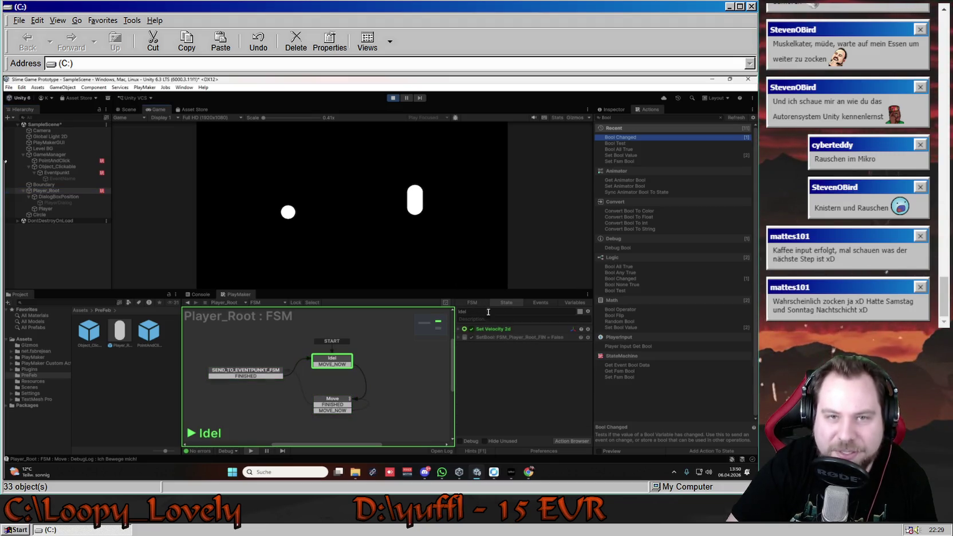
left_click(267, 370)
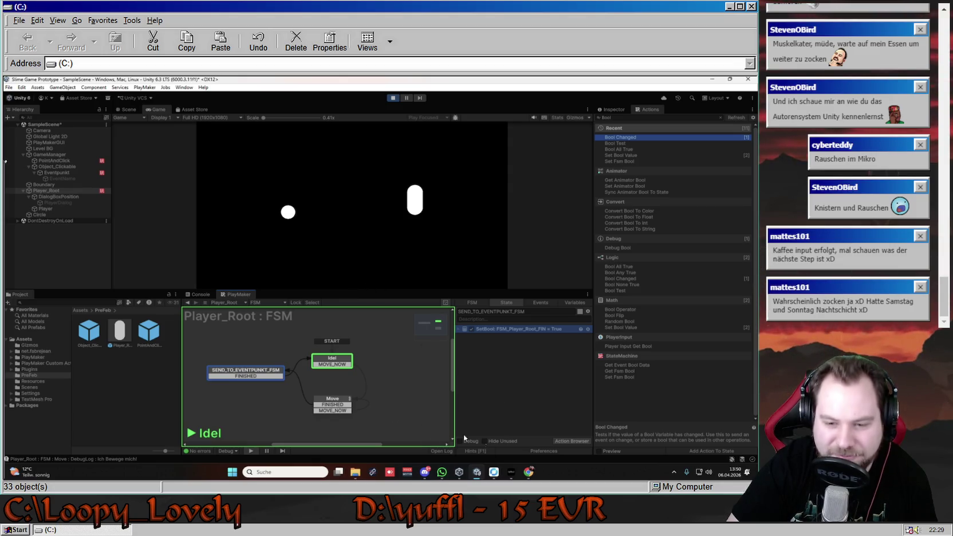
left_click(542, 451)
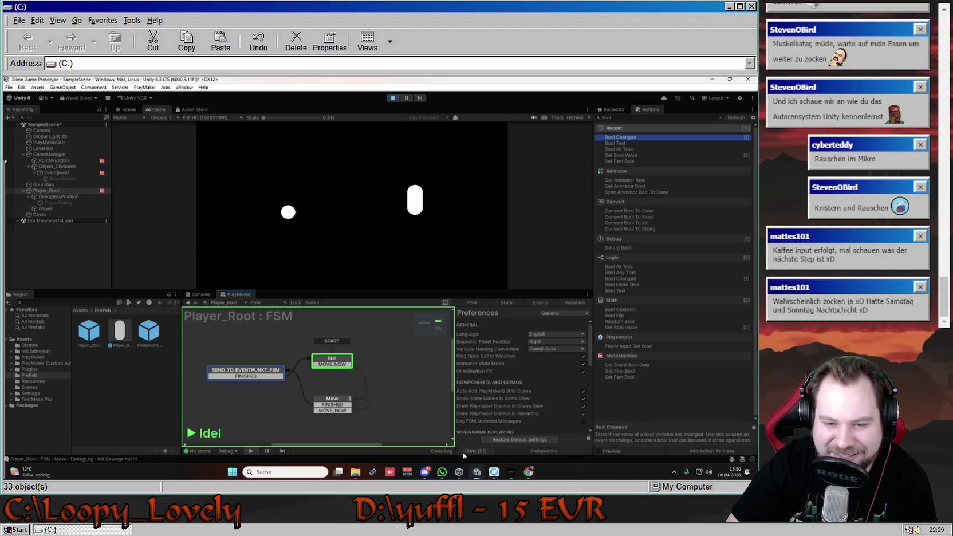
left_click(541, 303)
left_click(575, 302)
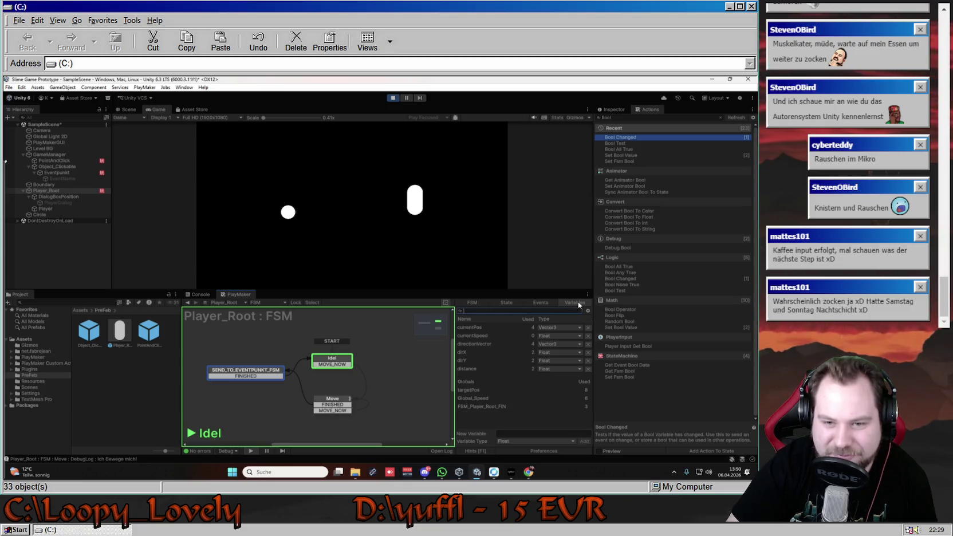
Open Global Variables, inspect FSM_Player_Root_FIN's value setting, and send the player back right.
right_click(467, 381)
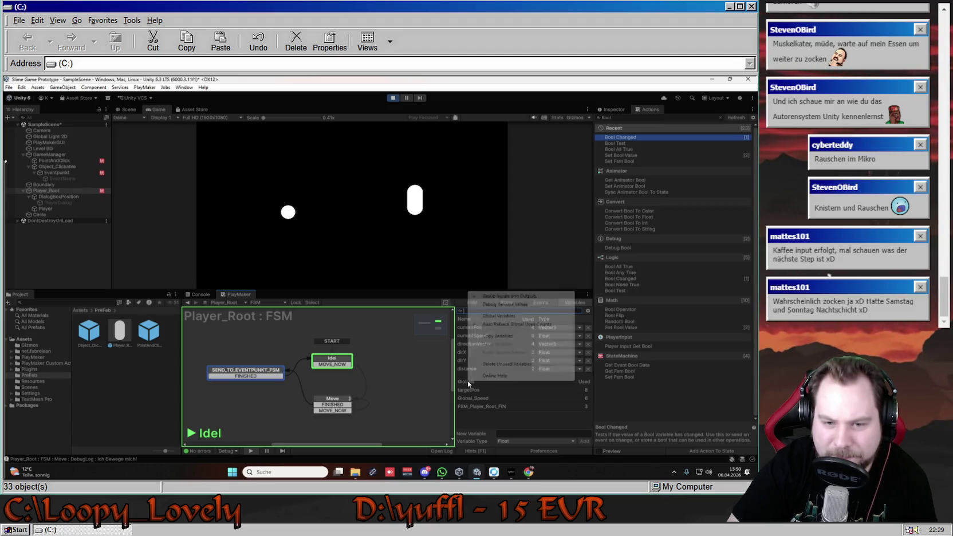
left_click(510, 315)
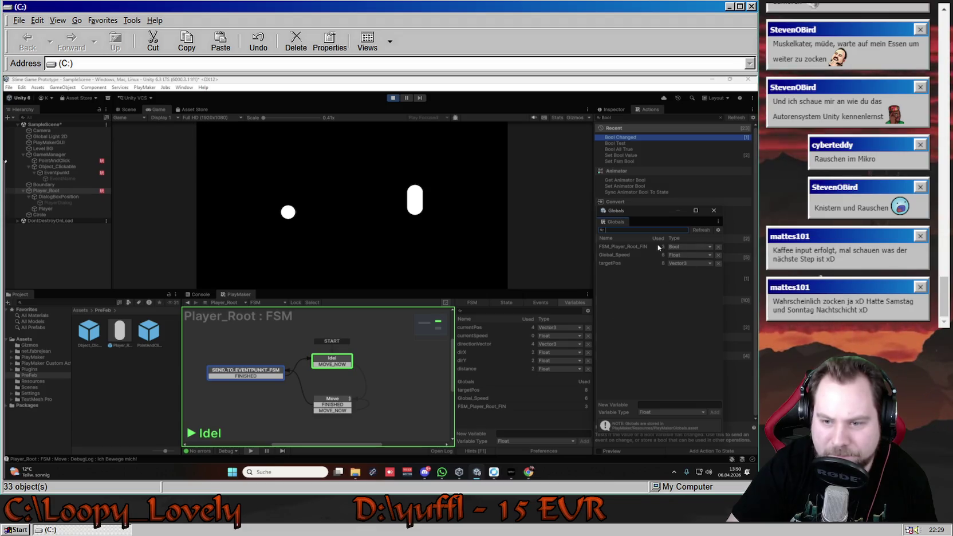
left_click(639, 246)
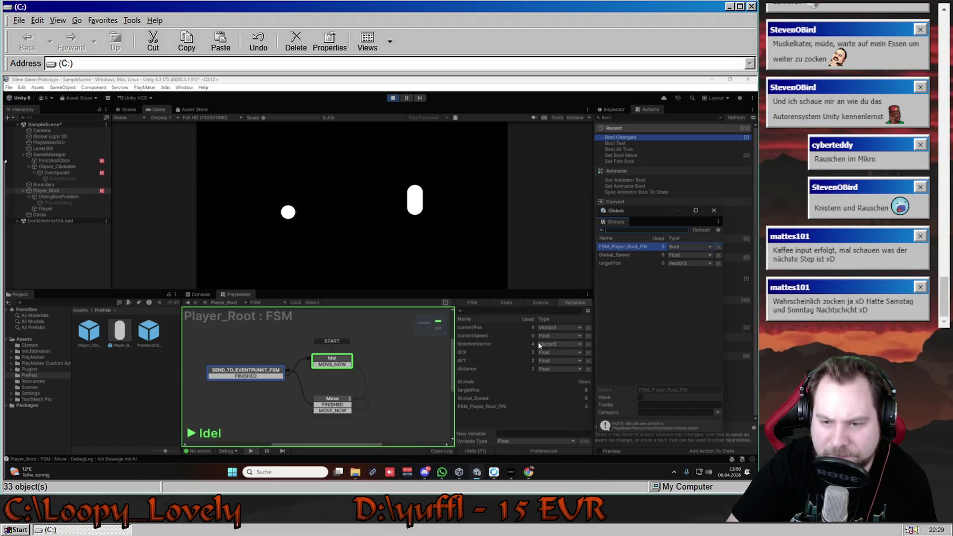
left_click(641, 398)
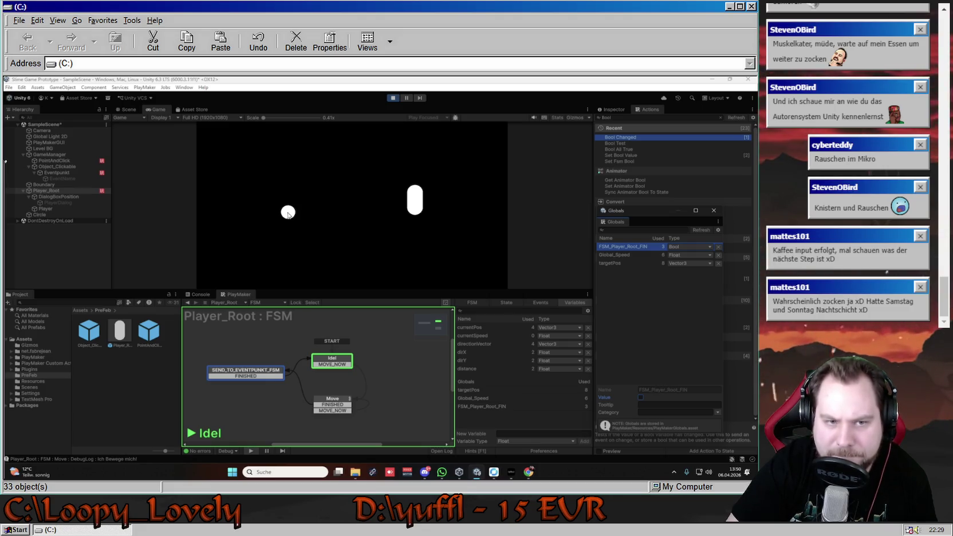
mouse_move(287, 213)
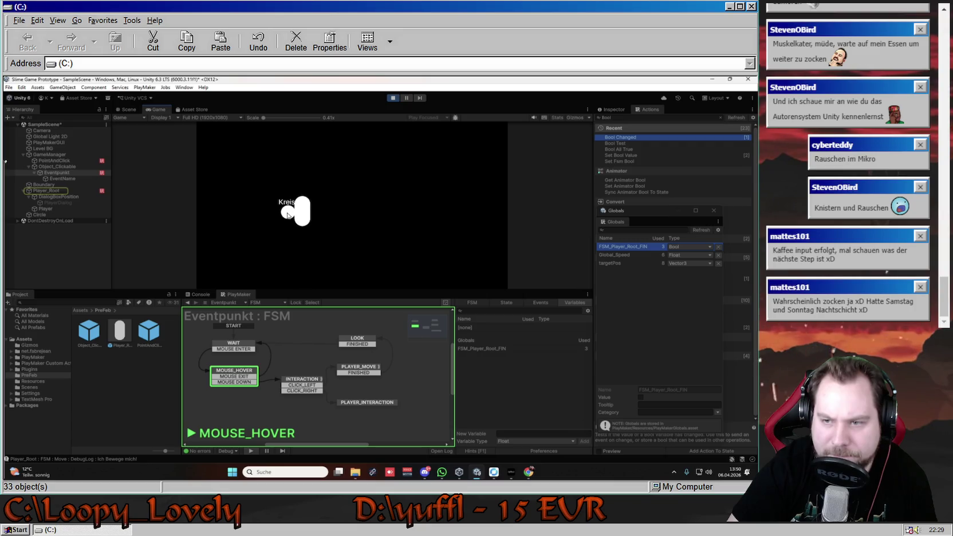
left_click(370, 217)
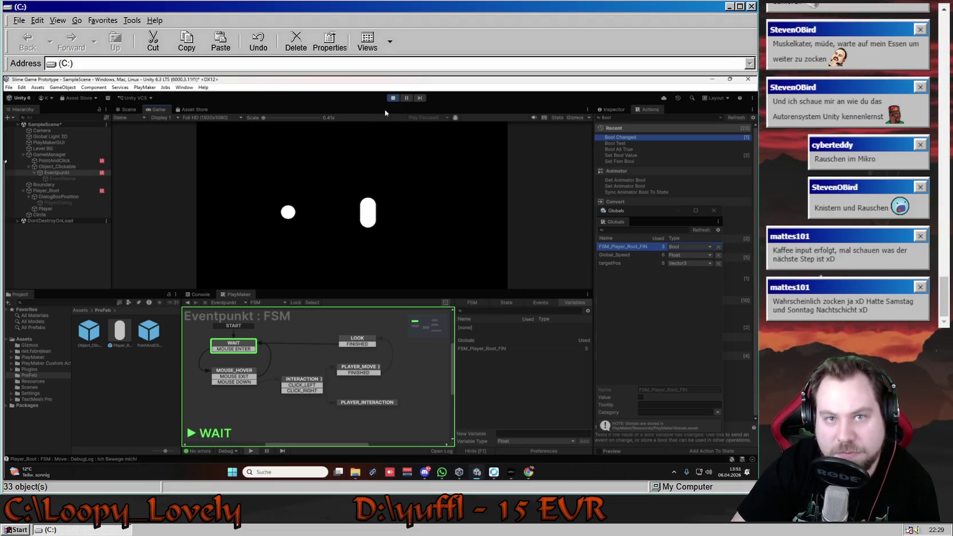
Stop the game, toggle FSM_Player_Root_FIN's value, restart the game, and bring up the music player.
left_click(393, 98)
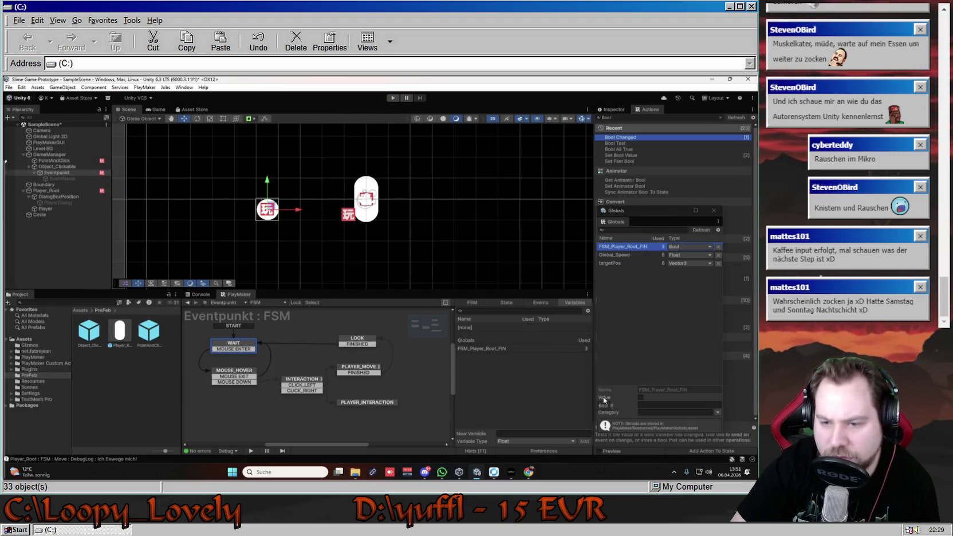
left_click(641, 398)
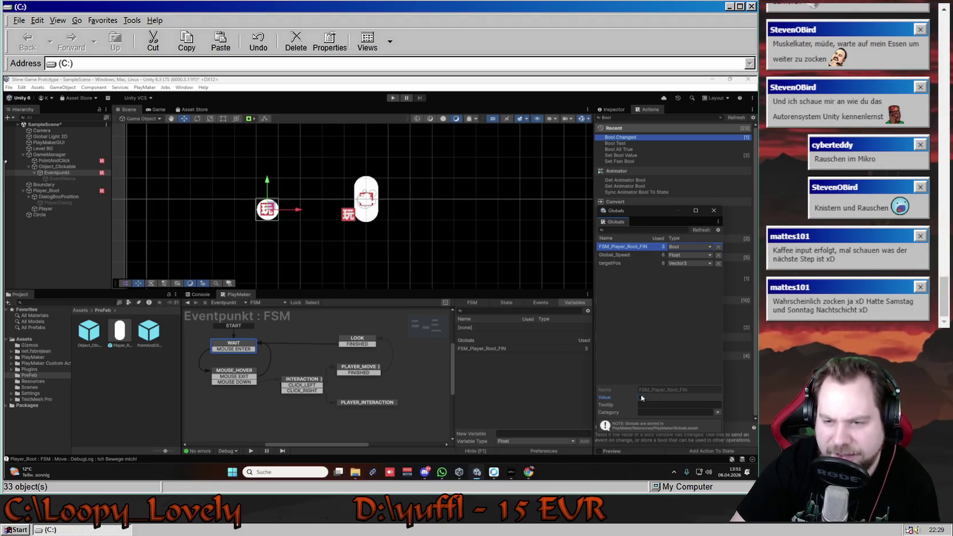
left_click(391, 98)
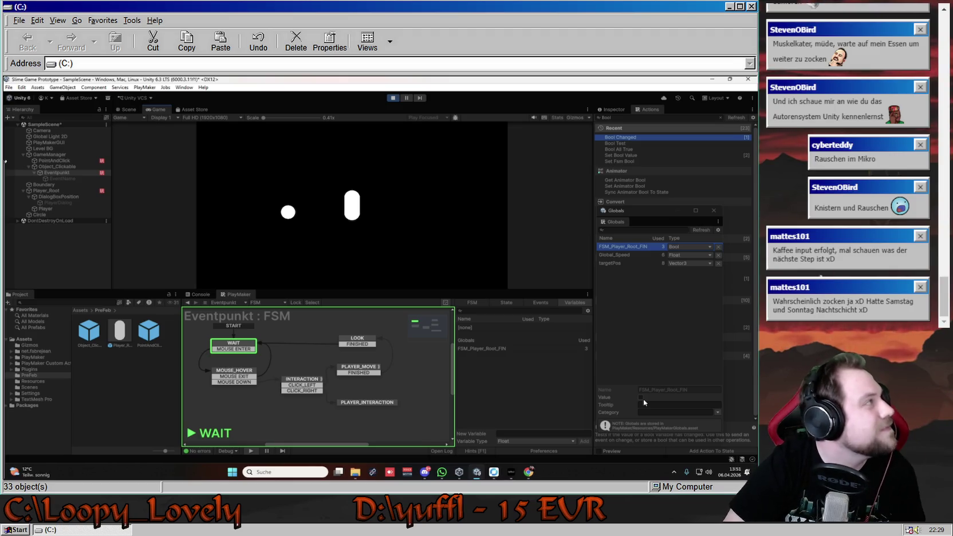
left_click(512, 472)
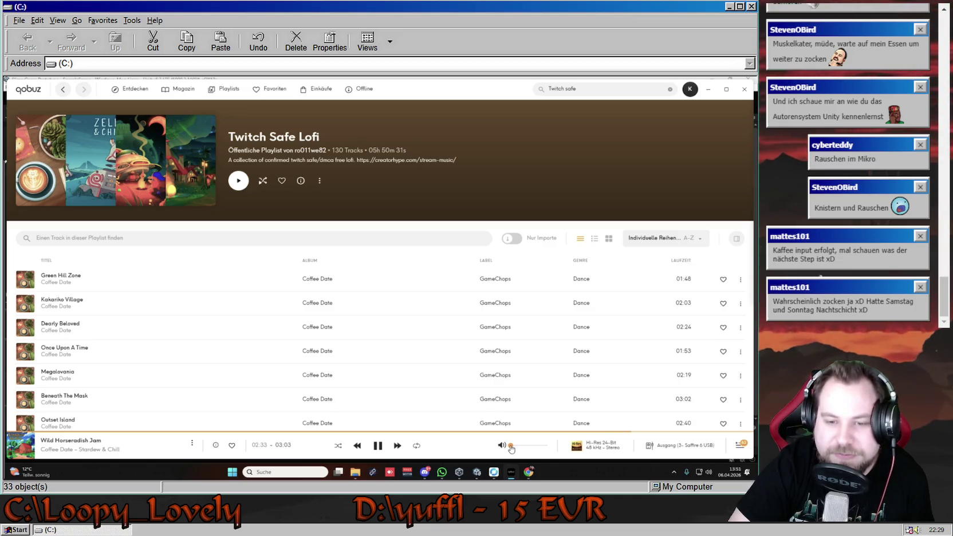
left_click(709, 89)
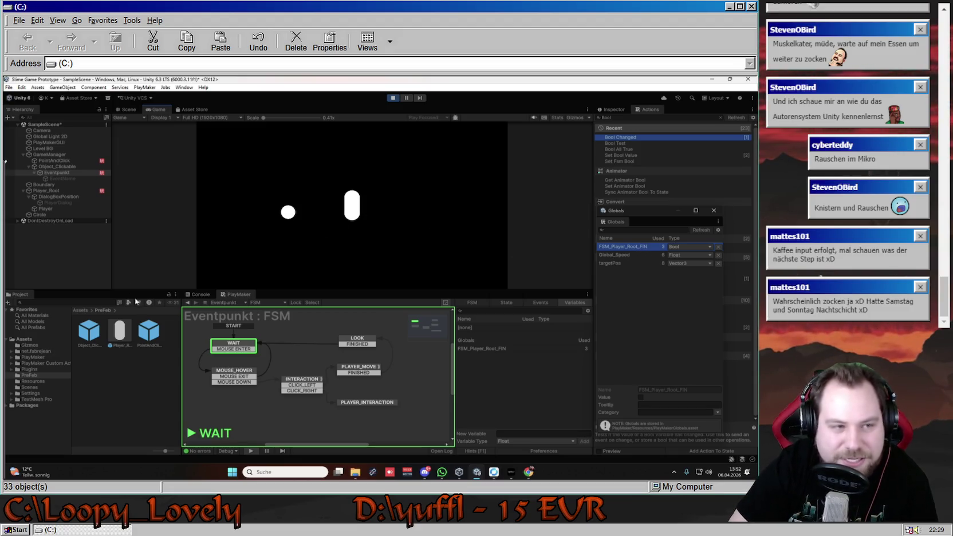
Set the SEND_TO_EVENTPUNKT_FSM state's Set Bool Value for FSM_Player_Root_FIN to false, then move the player.
left_click(71, 194)
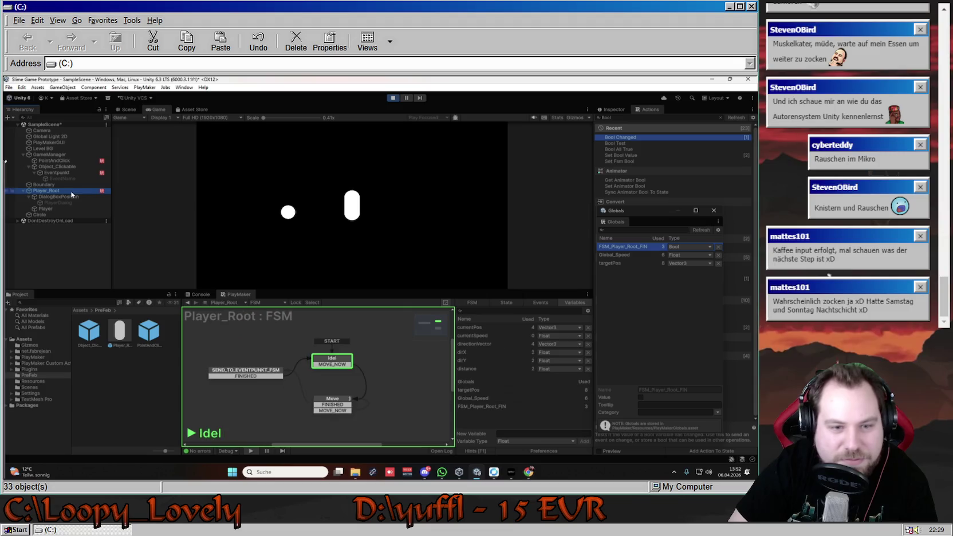
left_click(260, 375)
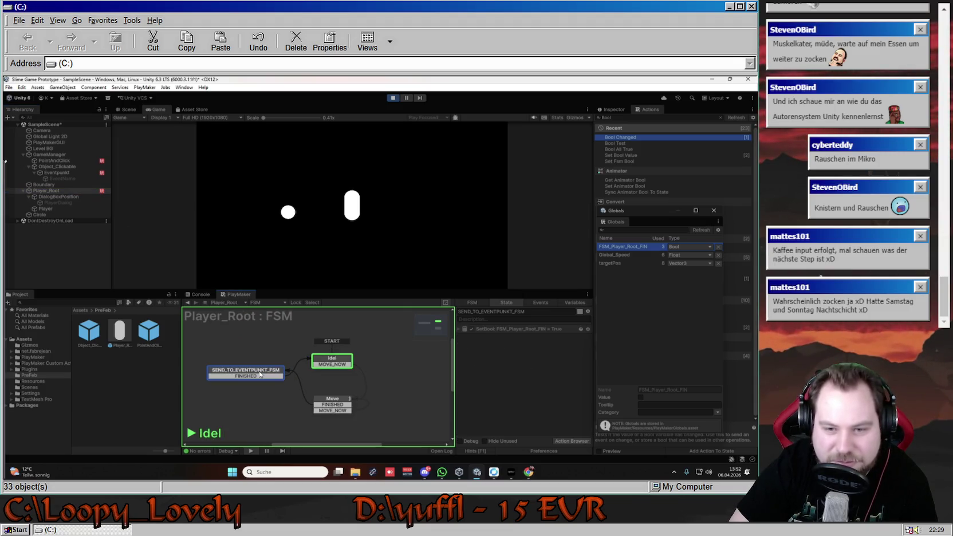
left_click(459, 329)
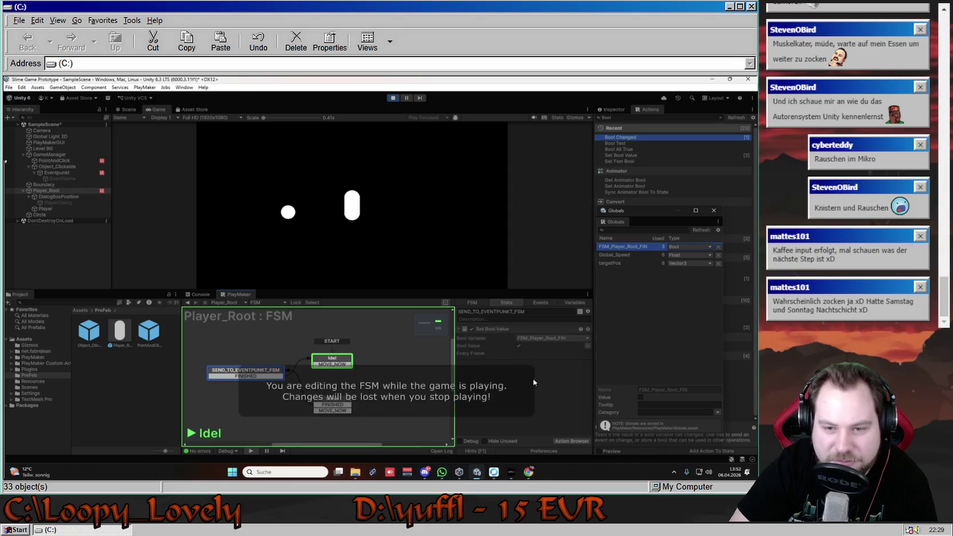
left_click(518, 346)
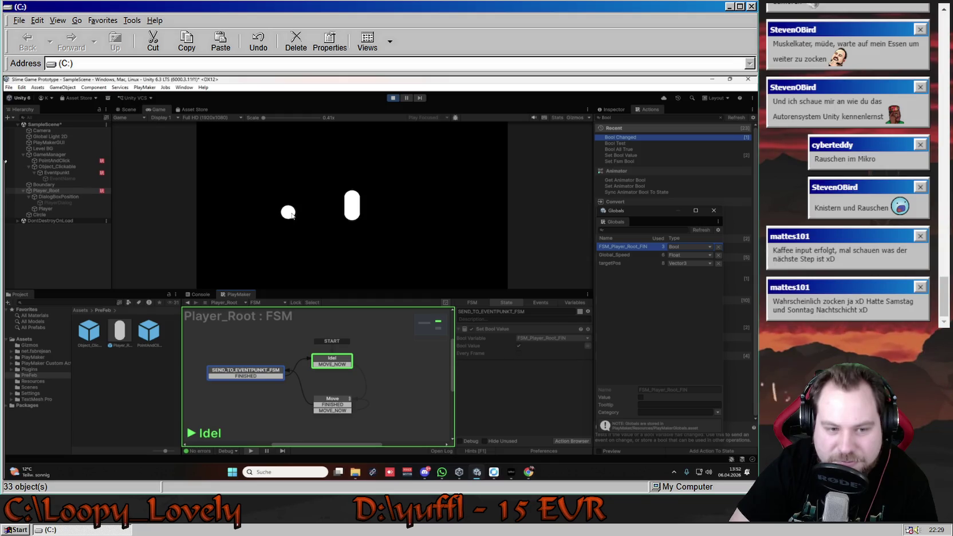
left_click(450, 208)
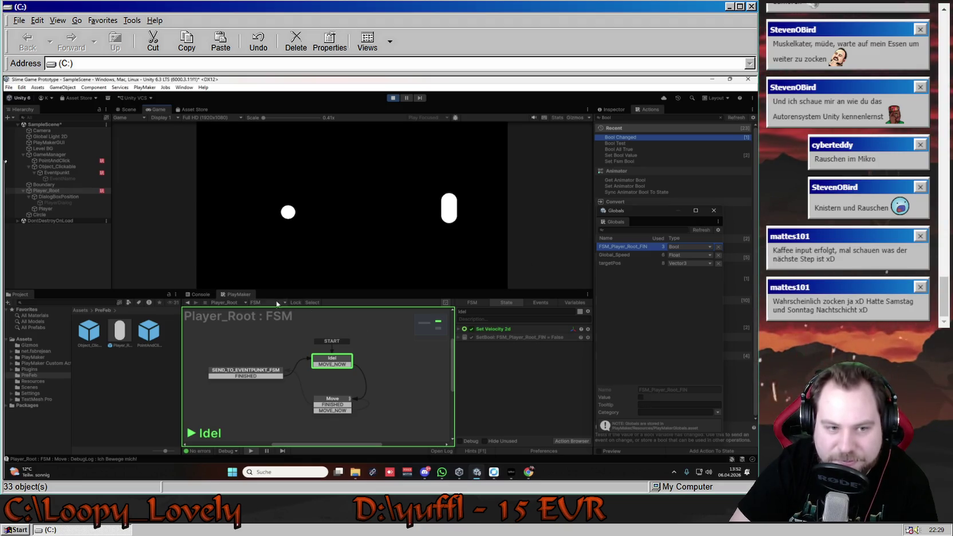
Walk the player onto the circle, compare the Eventpunkt and Player_Root graphs, then stop the game.
left_click(65, 173)
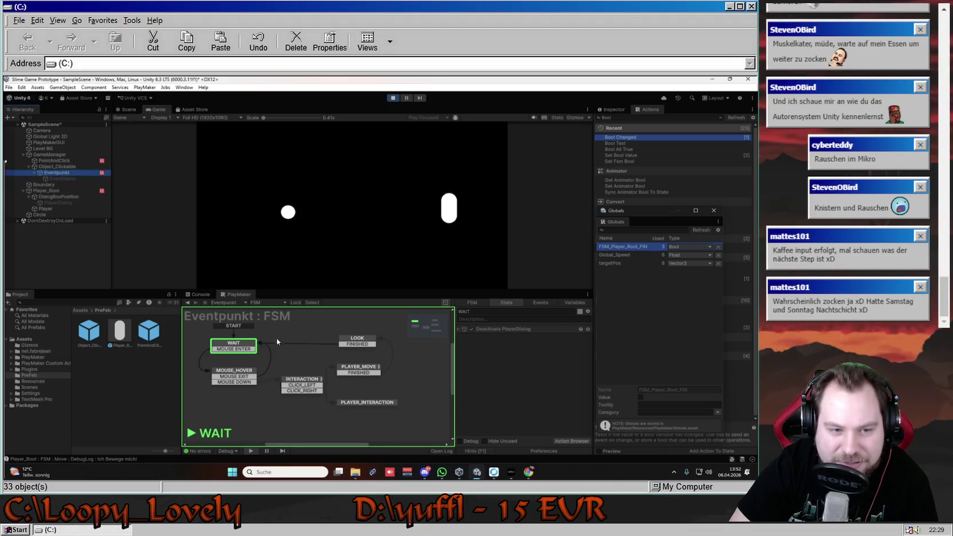
mouse_move(289, 212)
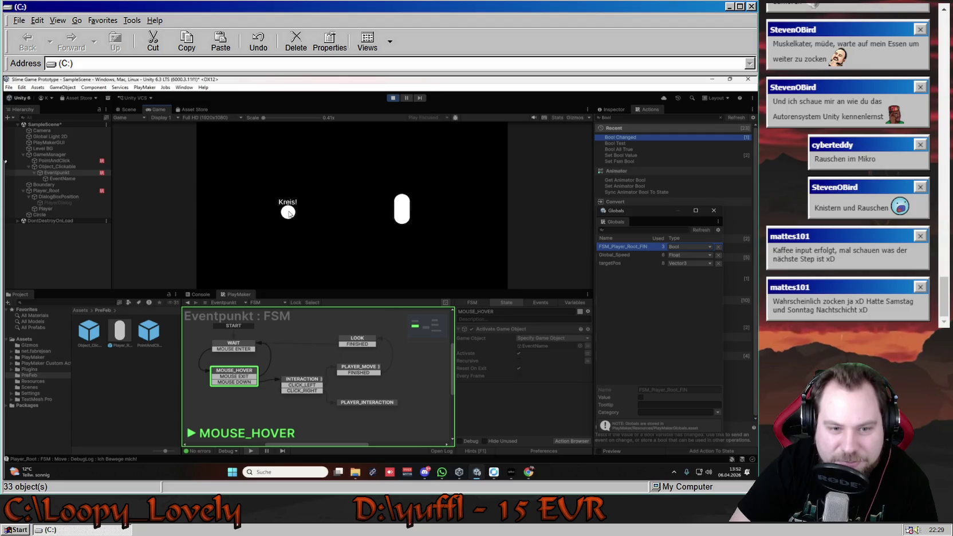
left_click(290, 213)
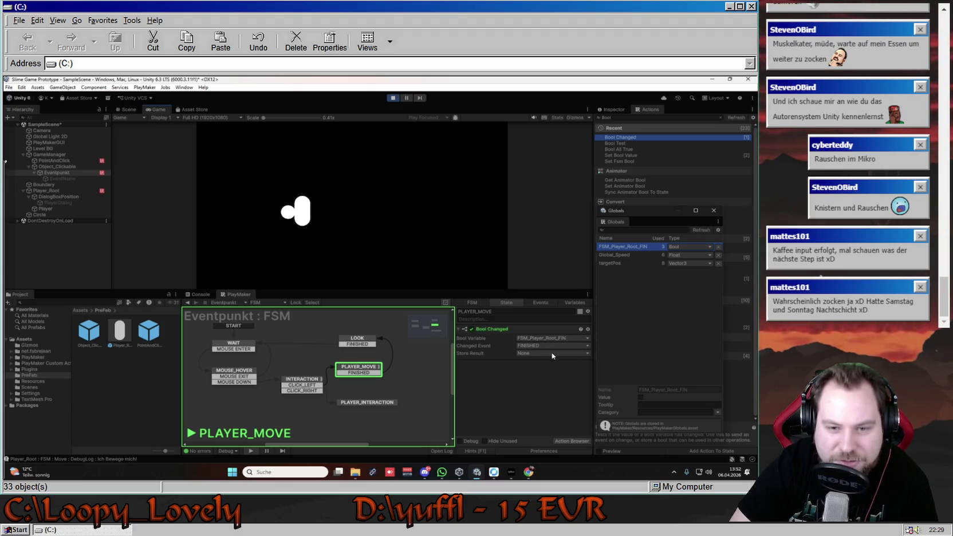
left_click(72, 197)
left_click(57, 172)
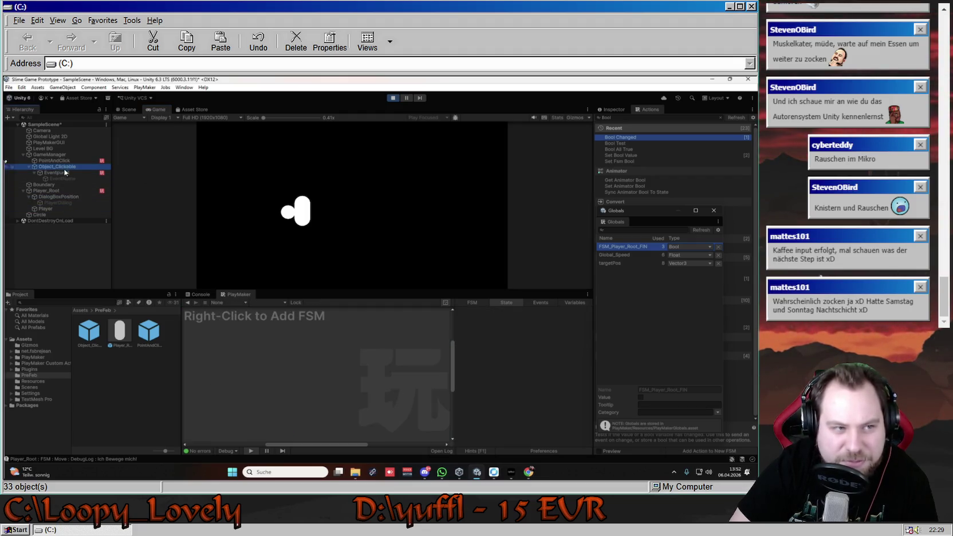
left_click(73, 197)
left_click(72, 191)
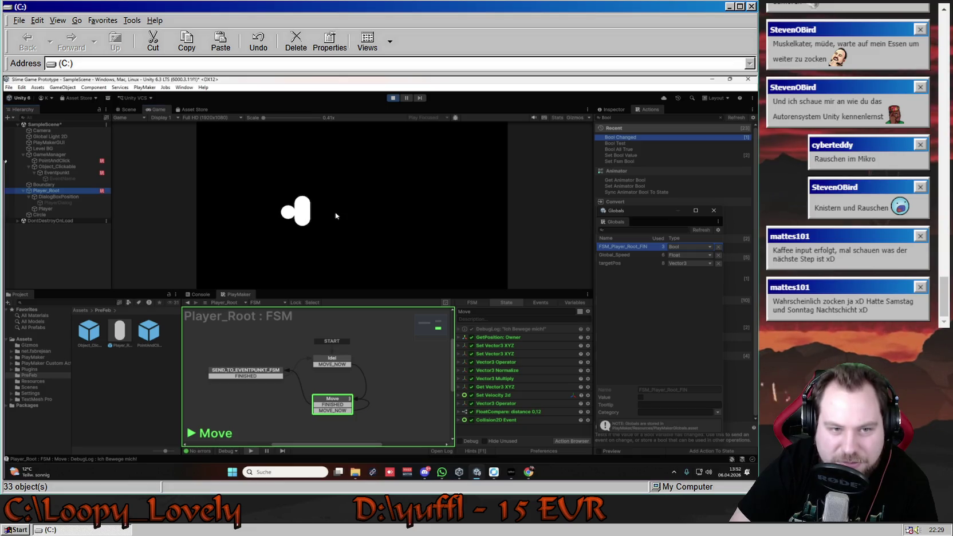
left_click(406, 204)
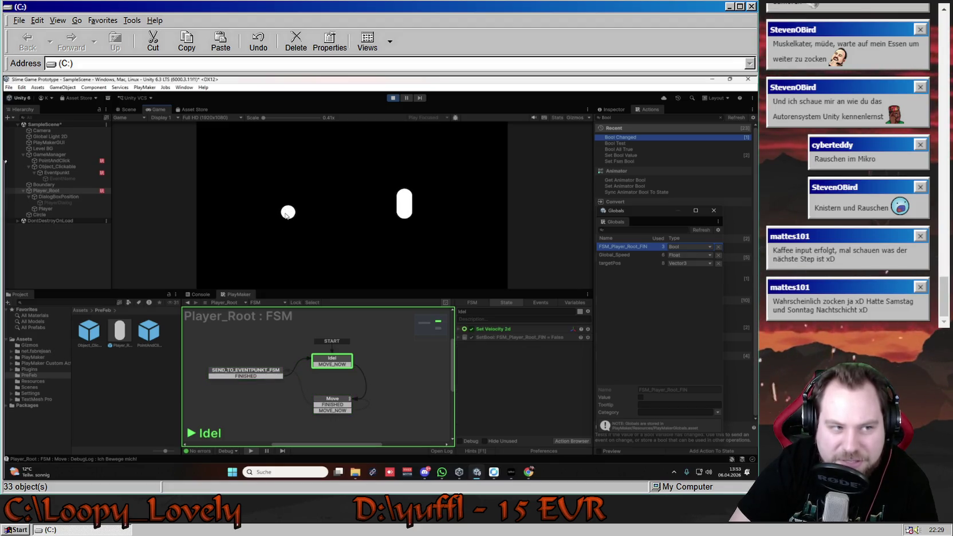
left_click(71, 172)
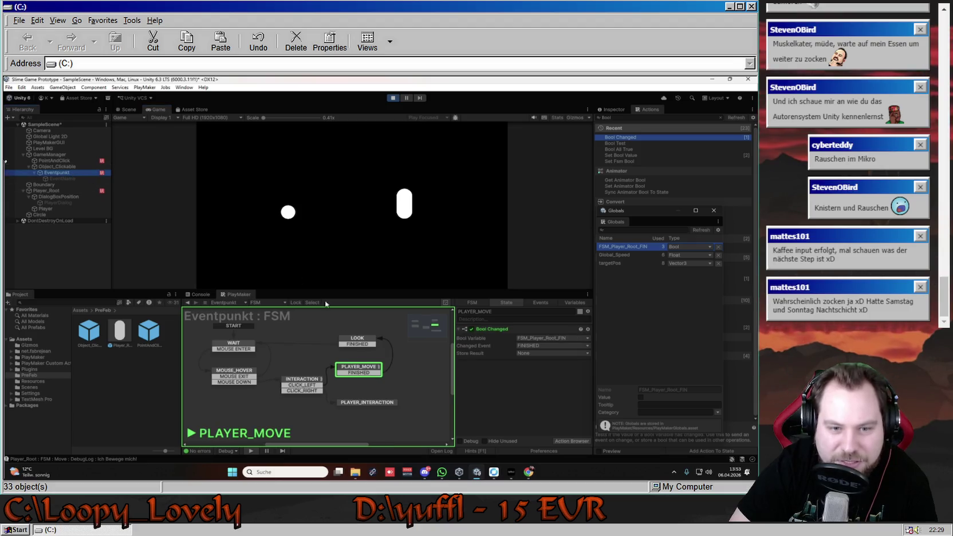
left_click(393, 98)
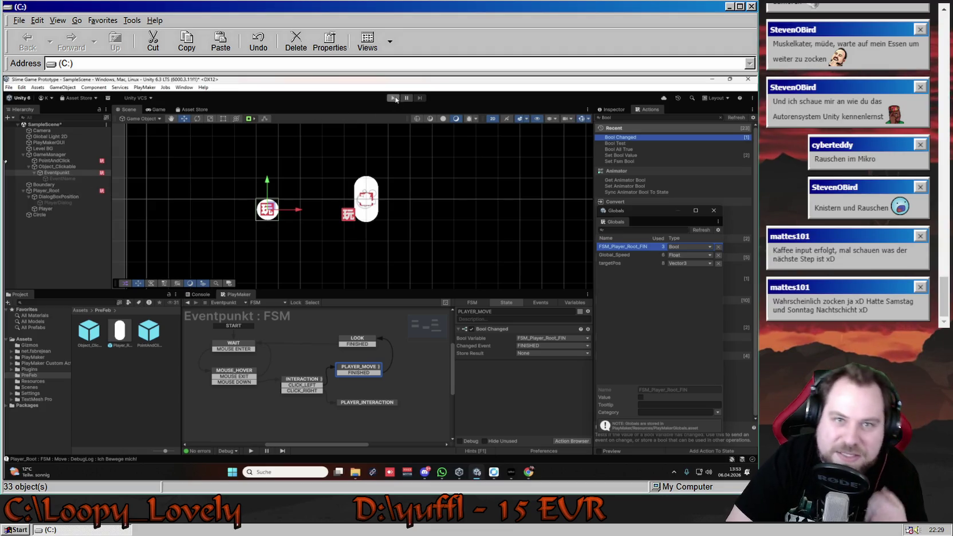
Rerun with Ctrl+P, click a spot and the circle, watch Player_Root stay in Move, then stop.
key("ctrl+p")
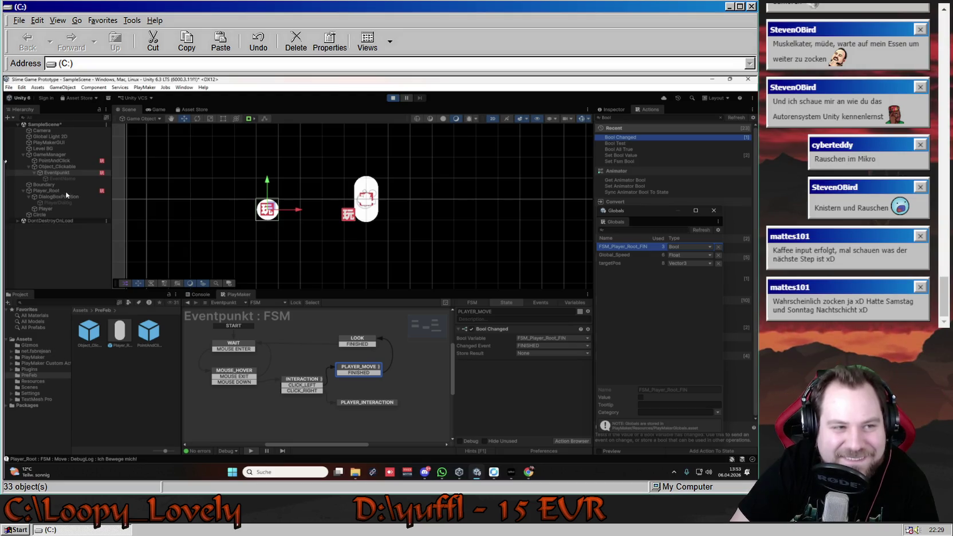
left_click(62, 191)
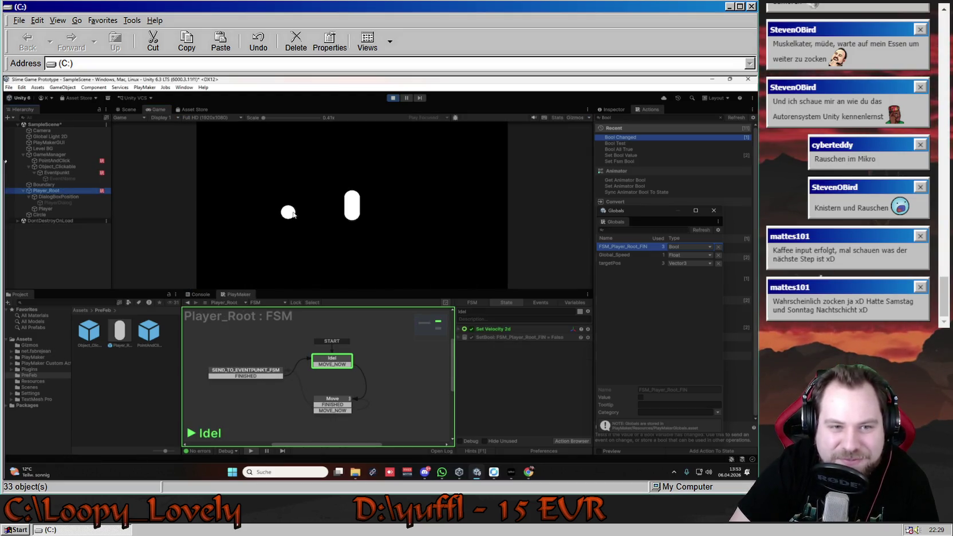
left_click(429, 200)
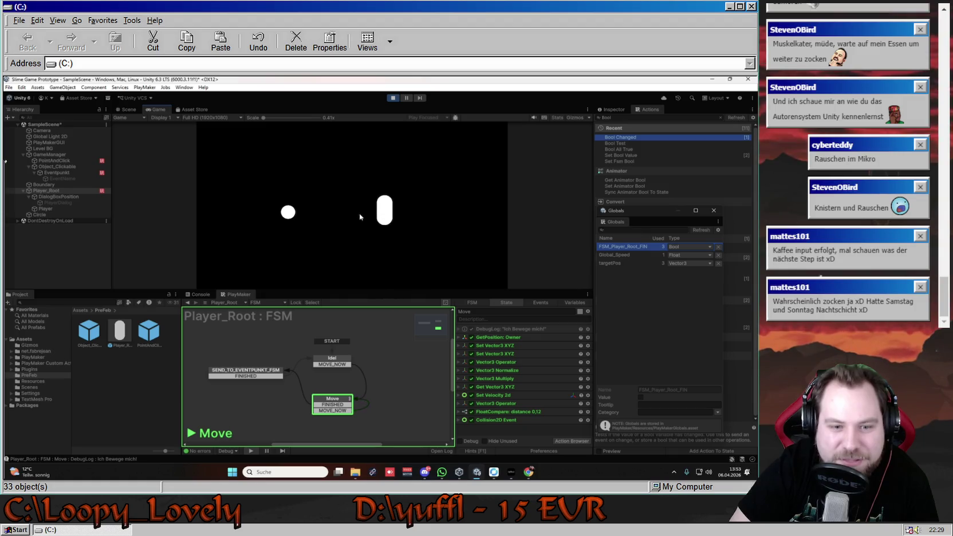
left_click(288, 212)
left_click(288, 213)
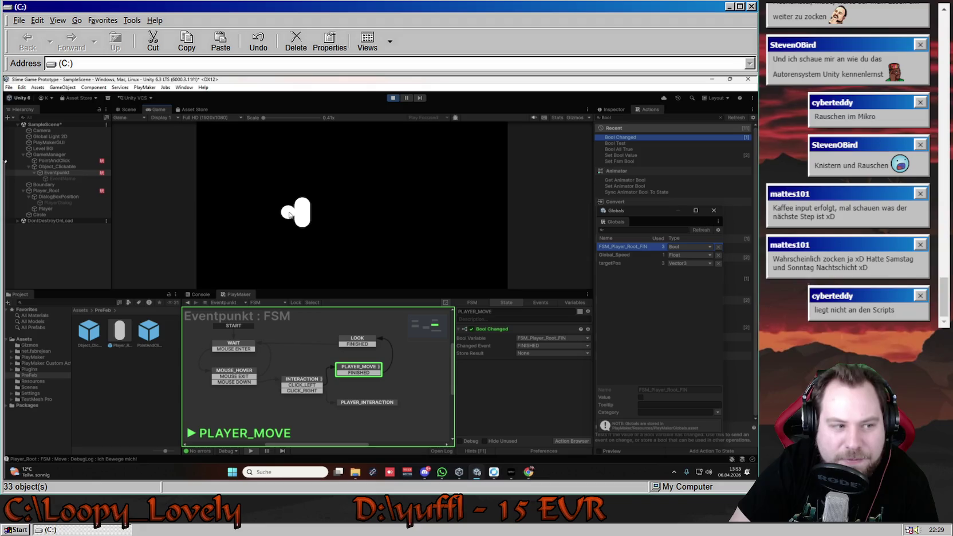
left_click(57, 191)
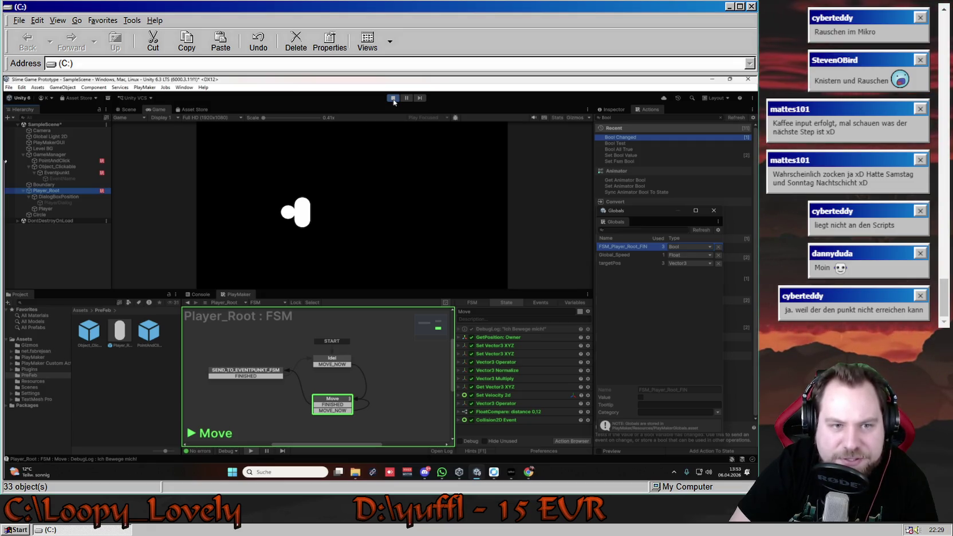
left_click(394, 101)
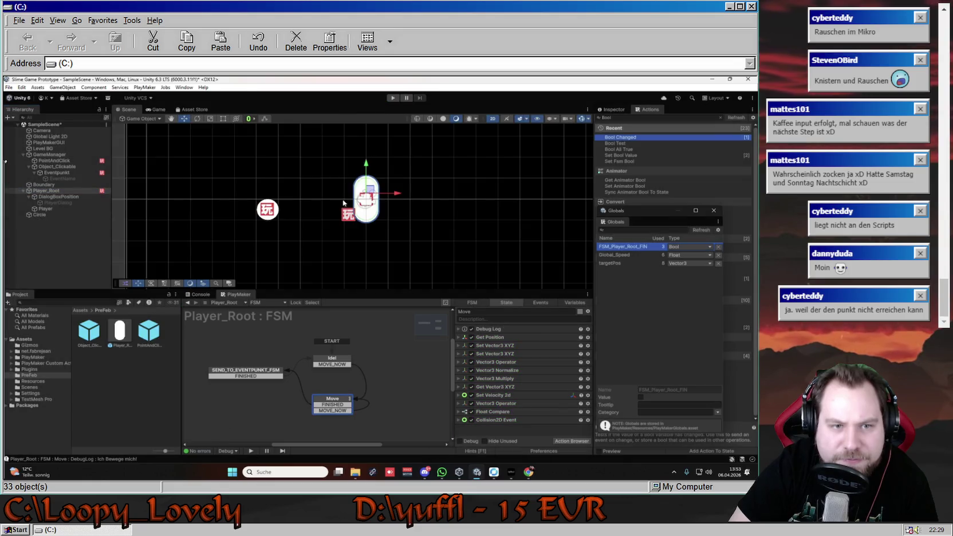
Select Eventpunkt in the Hierarchy and frame the circle in the Scene view.
left_click(53, 193)
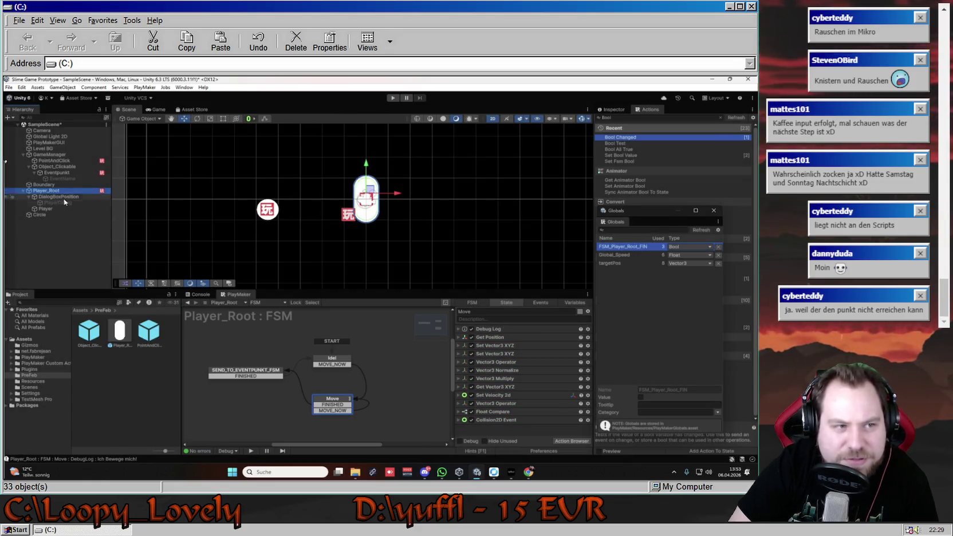
left_click(66, 173)
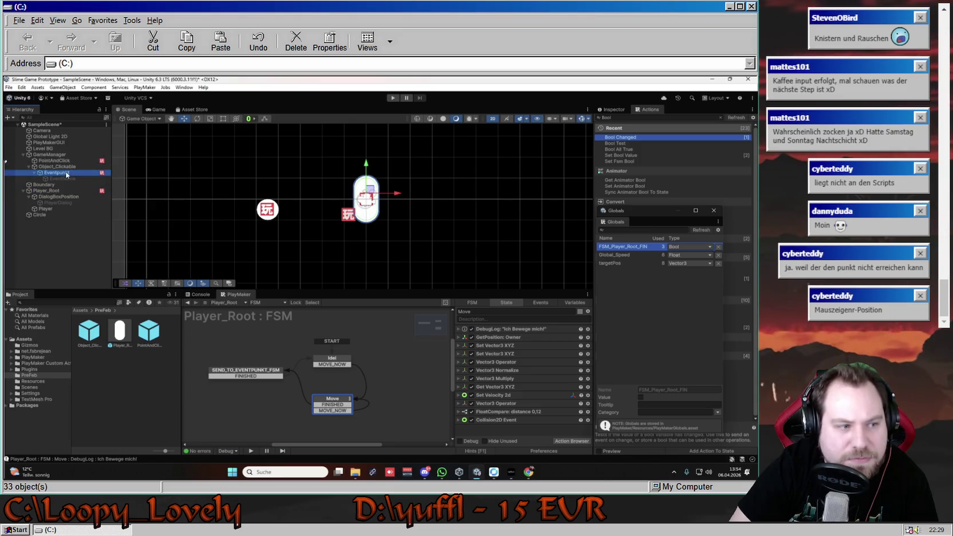
left_click(68, 179)
left_click(66, 173)
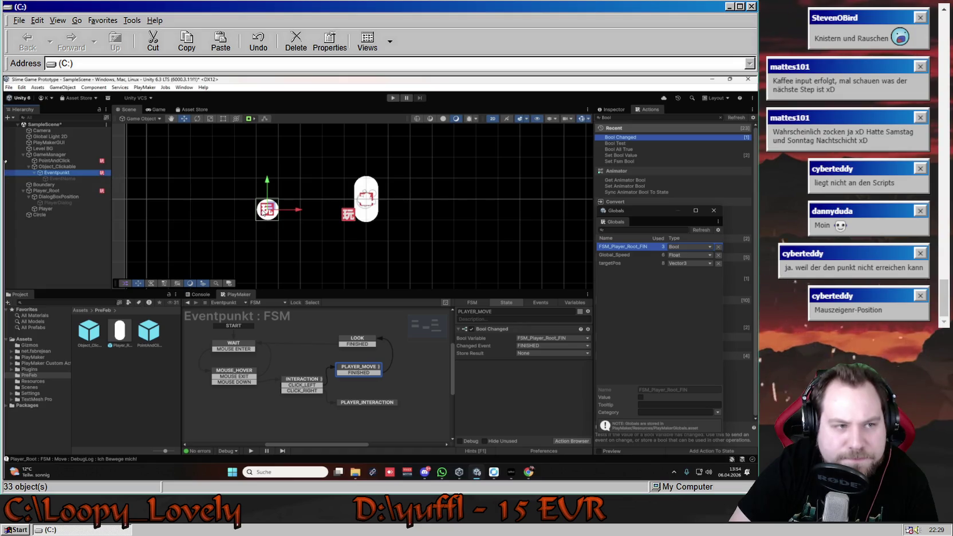
scroll(269, 216, "up", 4)
scroll(272, 219, "up", 1)
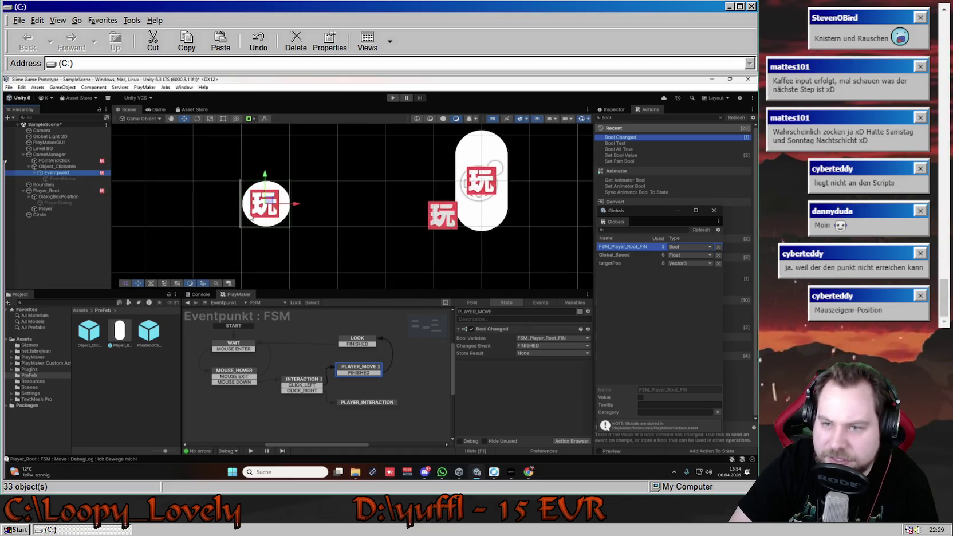
left_click_drag(209, 198, 272, 207)
Park the Globals window lower right, tick Is Trigger on Eventpunkt's Box Collider 2D, and press Play.
left_click(683, 214)
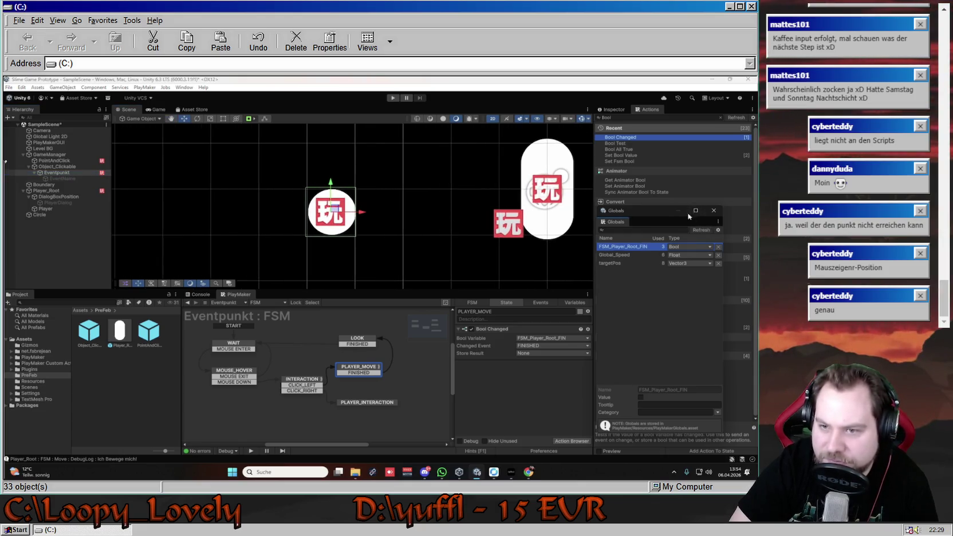
left_click_drag(658, 210, 436, 213)
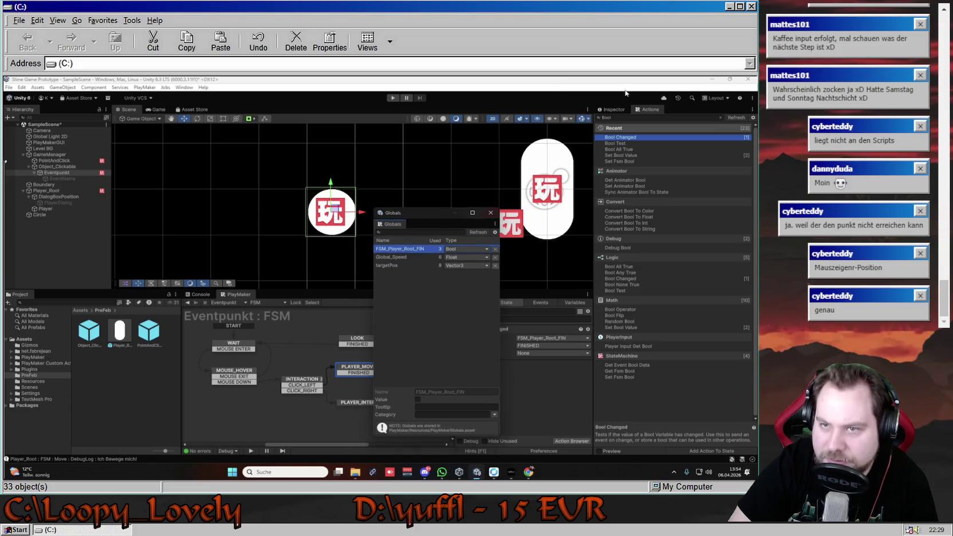
left_click(614, 108)
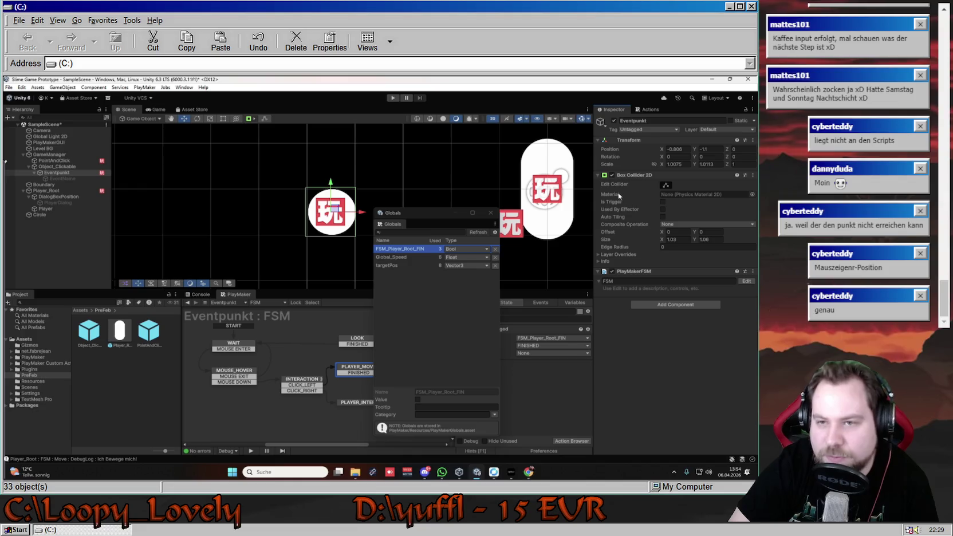
mouse_move(456, 212)
left_mouse_down()
mouse_move(630, 258)
mouse_move(670, 327)
left_mouse_up()
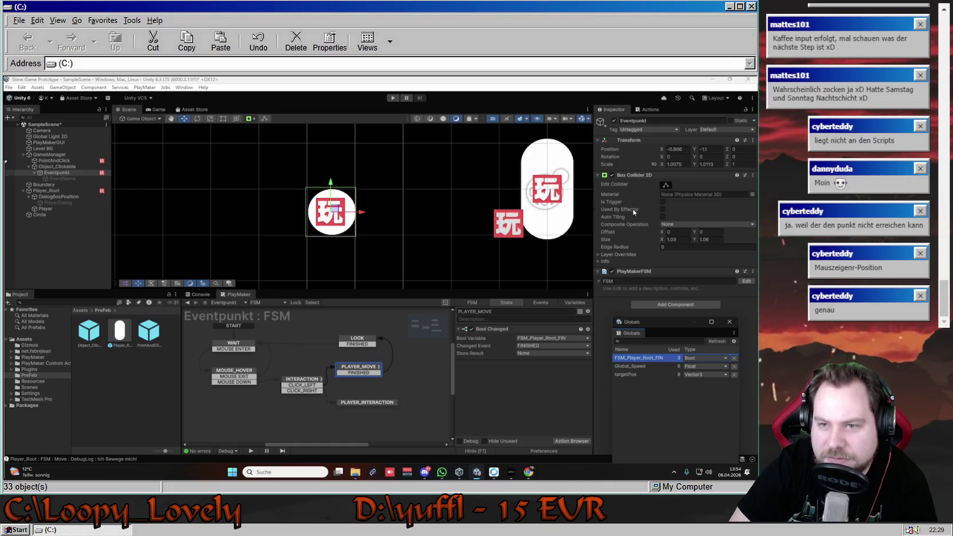
left_click(663, 201)
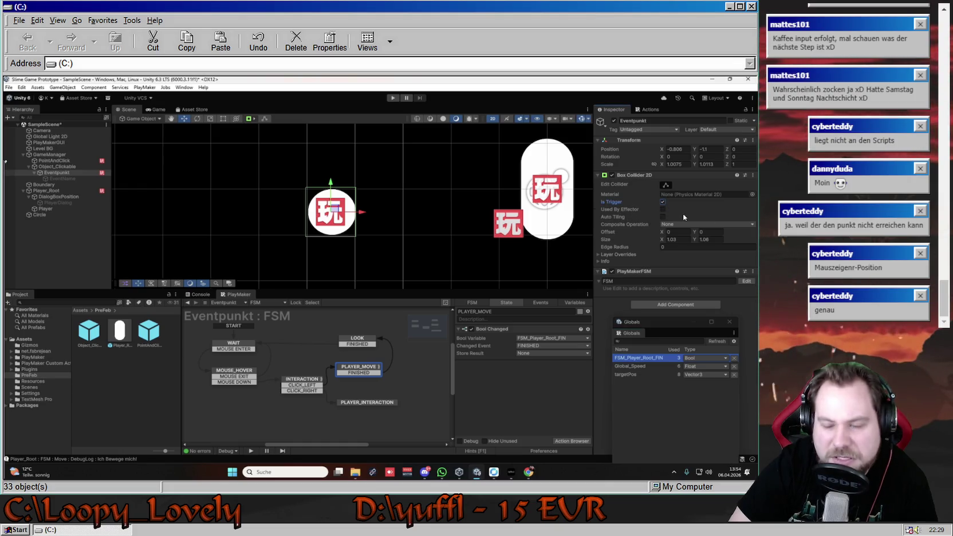
left_click(393, 98)
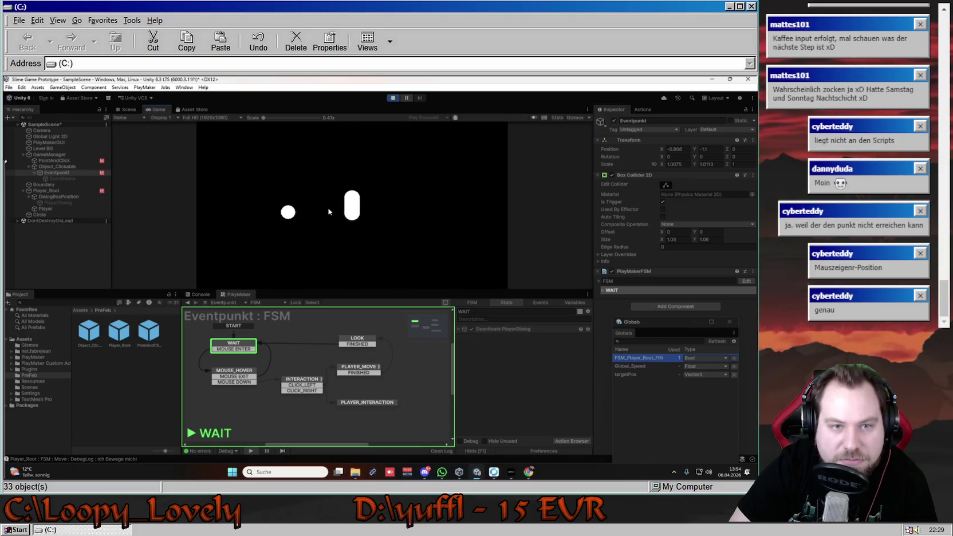
Walk the player onto the circle, check the Eventpunkt and Player_Root FSMs, raise the Globals window, then stop.
left_click(290, 214)
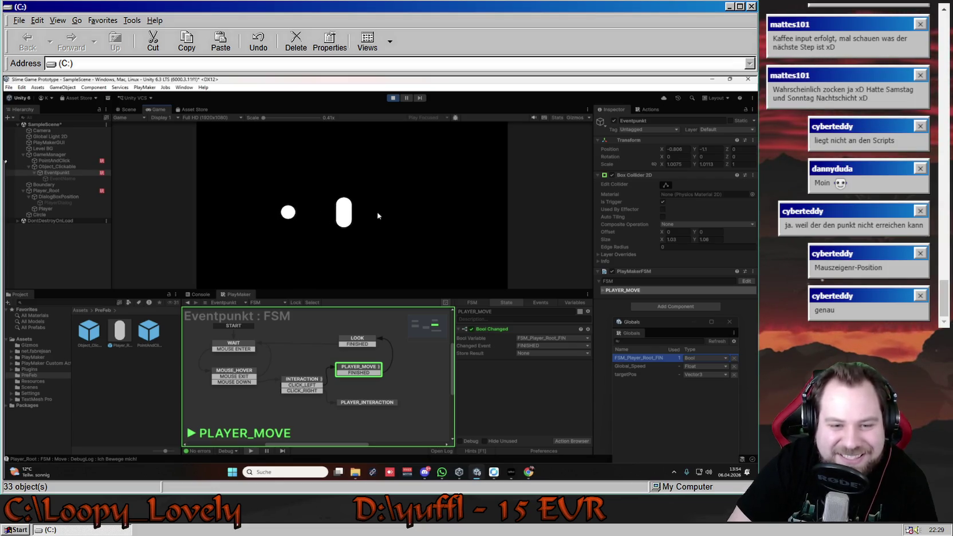
left_click(72, 192)
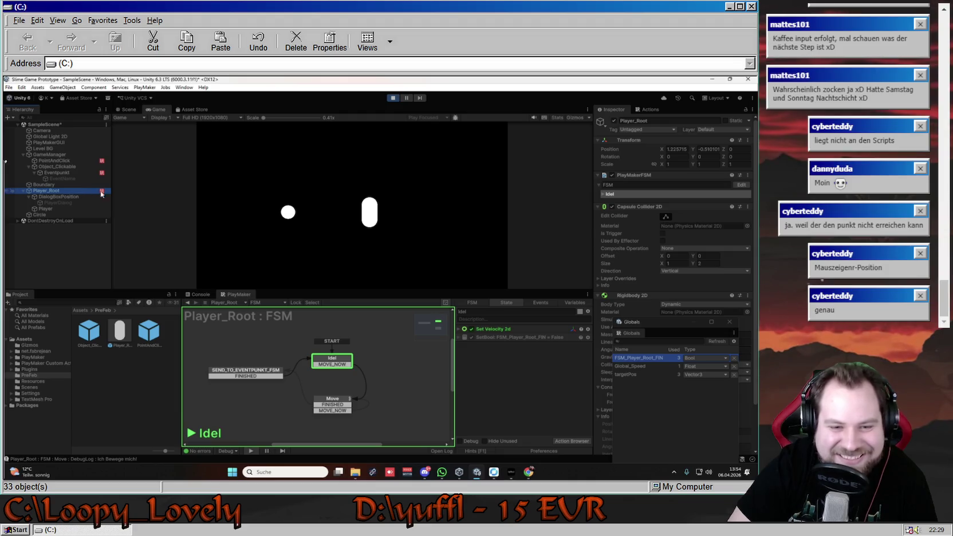
left_click(393, 98)
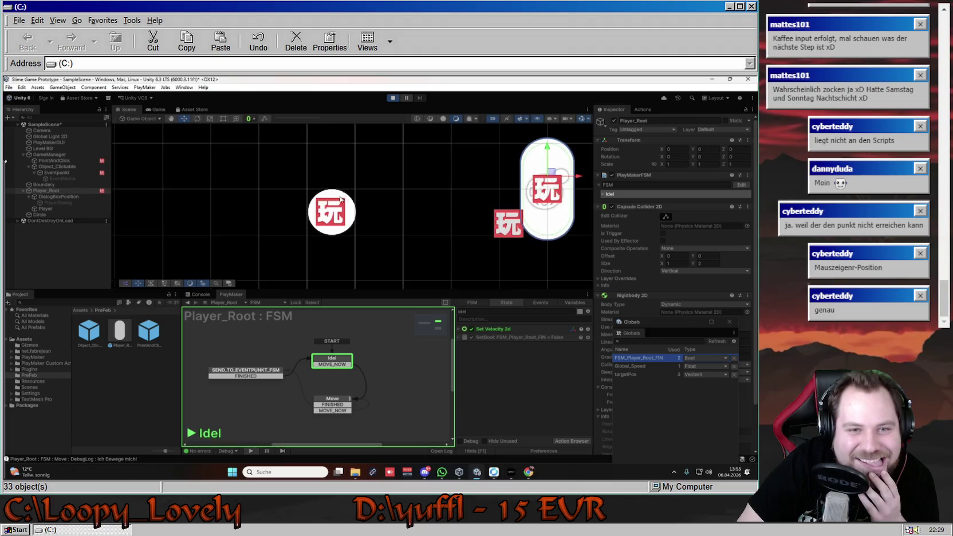
left_click(289, 214)
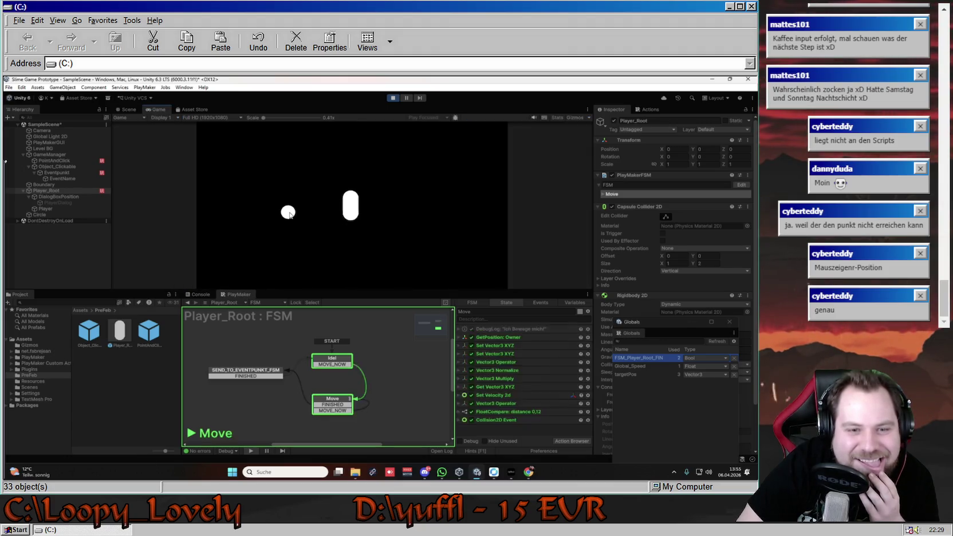
left_click(56, 172)
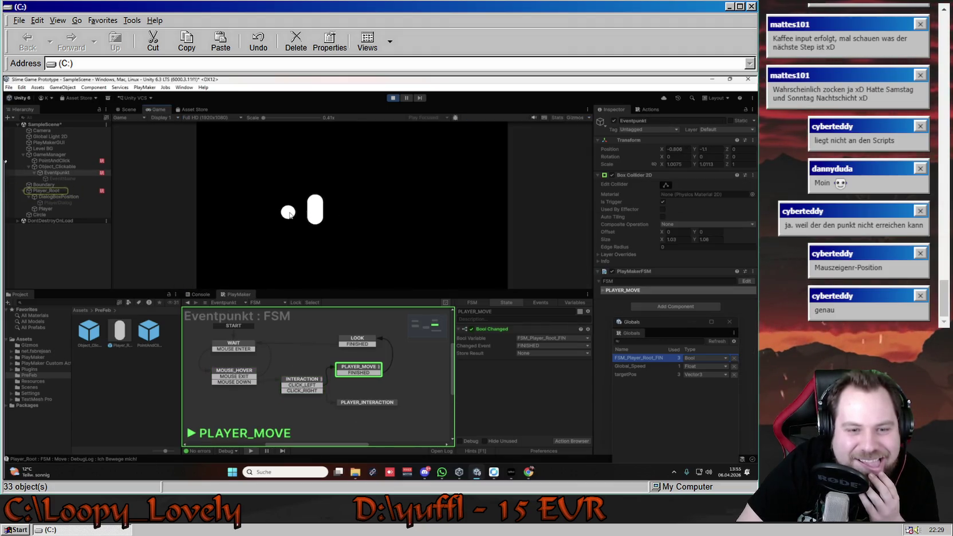
left_click(58, 191)
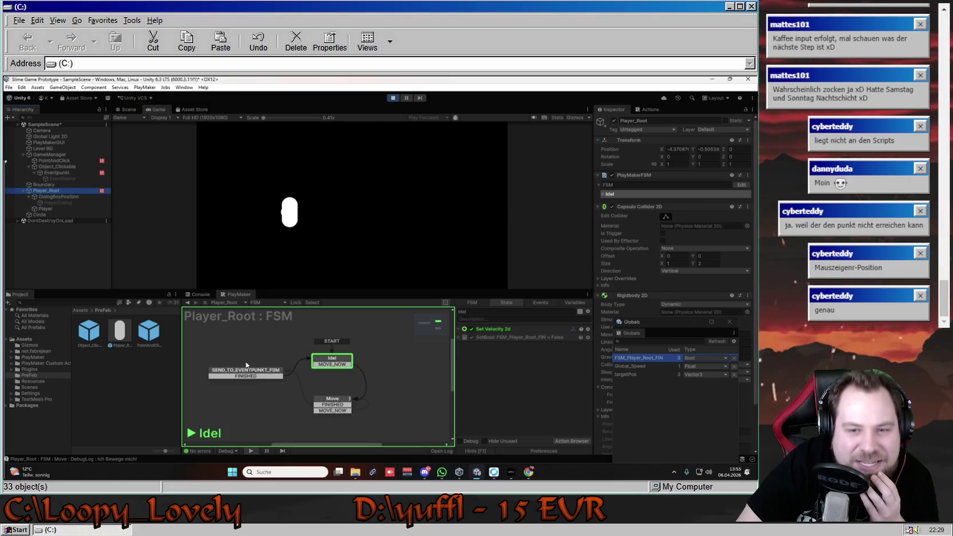
left_click_drag(666, 324, 661, 207)
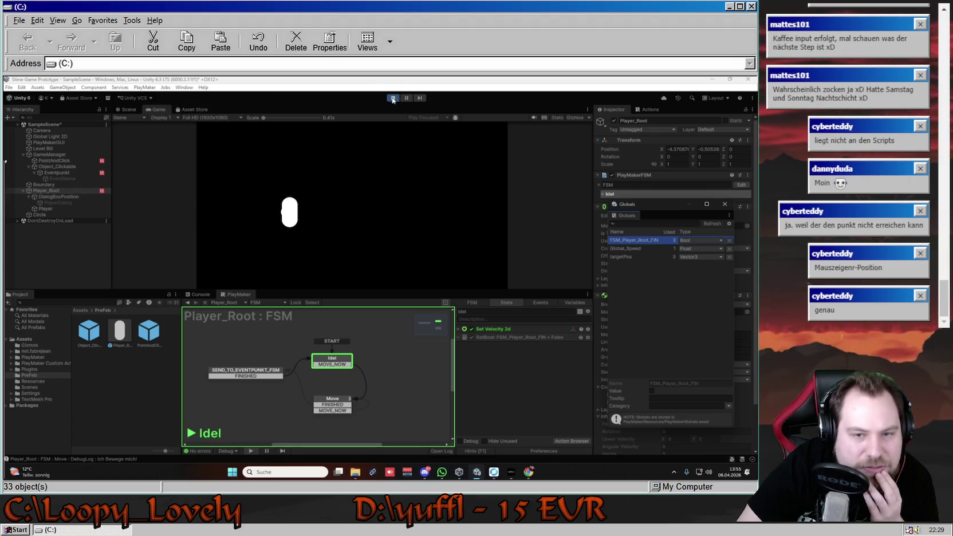
left_click(393, 99)
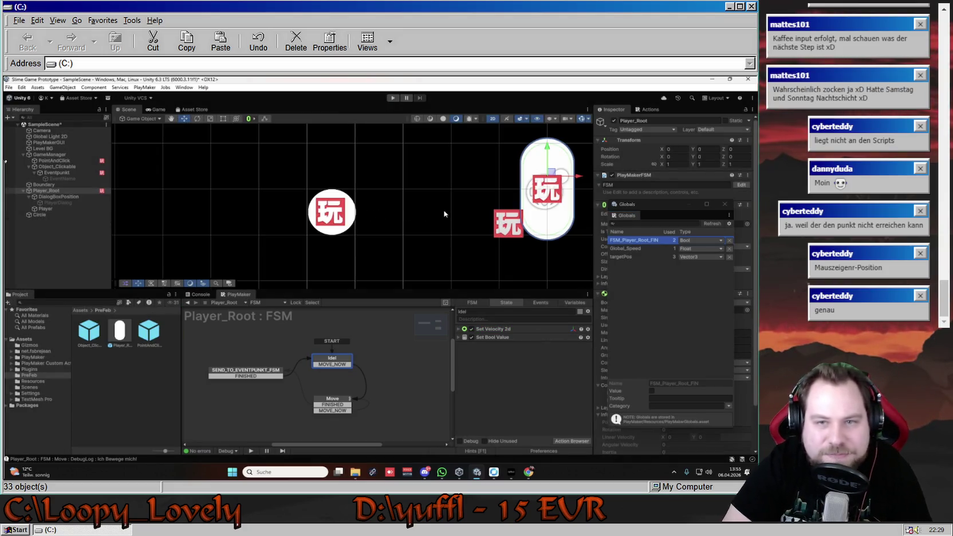
Start a test run and keep the FSM editor on Player_Root's FSM.
left_click(393, 98)
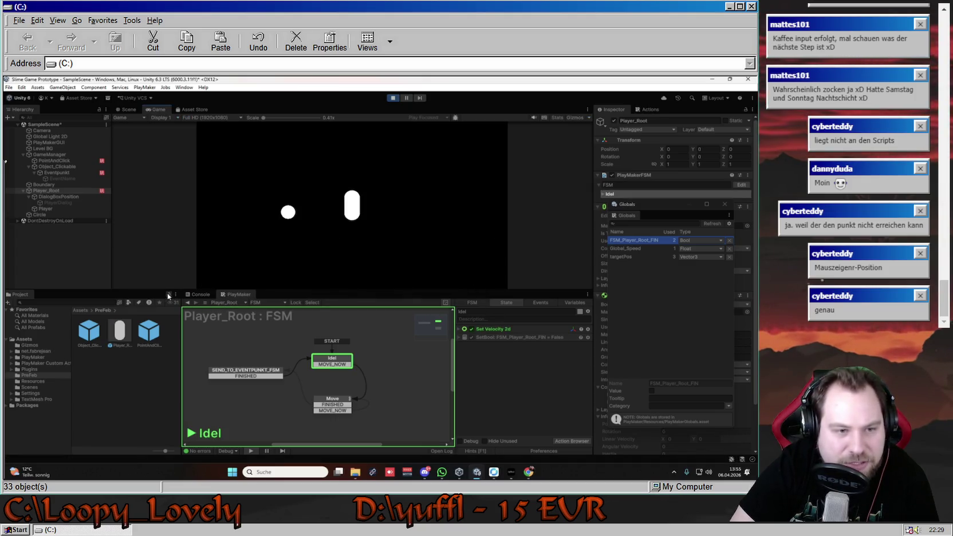
right_click(243, 297)
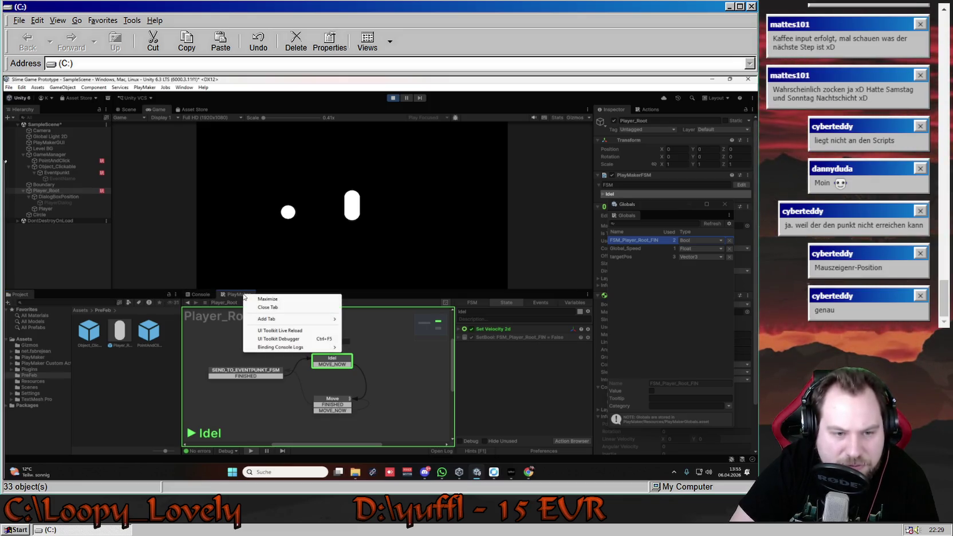
mouse_move(323, 350)
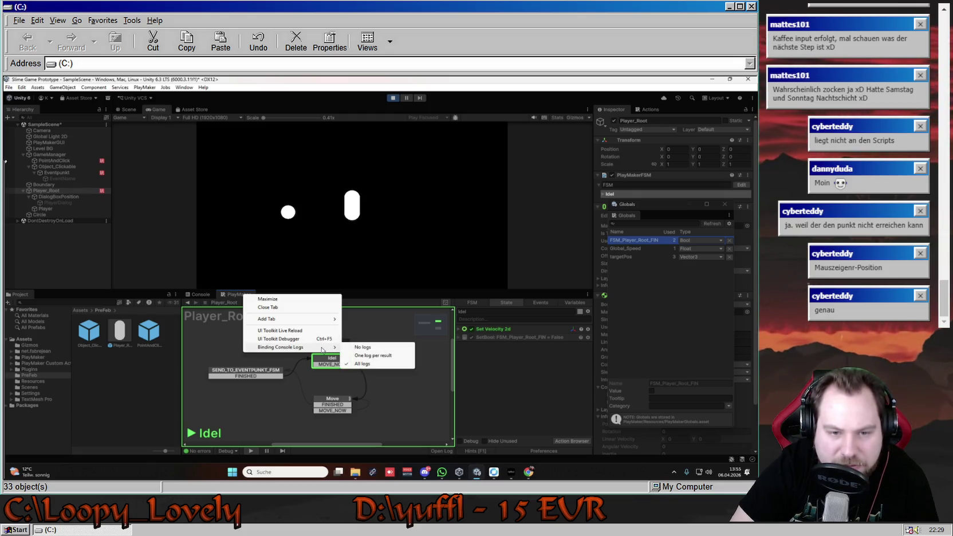
left_click(363, 302)
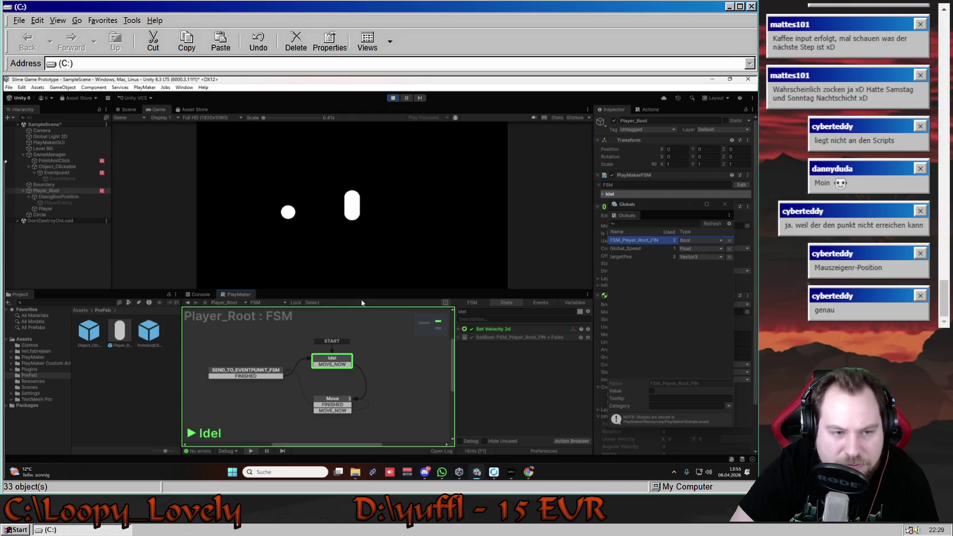
left_click(243, 304)
left_click(243, 303)
left_click(242, 303)
left_click(271, 304)
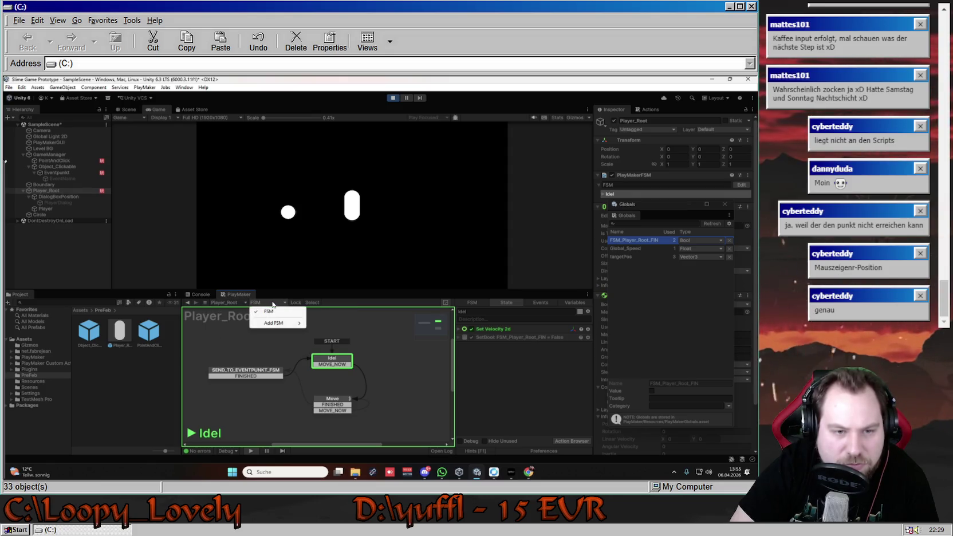
Send the player to several spots in the Game view, then stop the run.
left_click(338, 275)
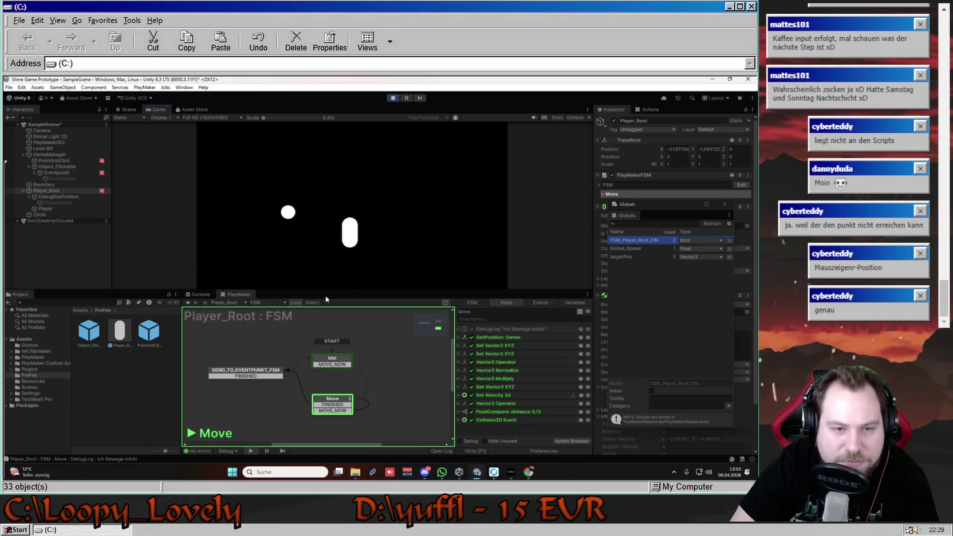
left_click(341, 203)
left_click(376, 210)
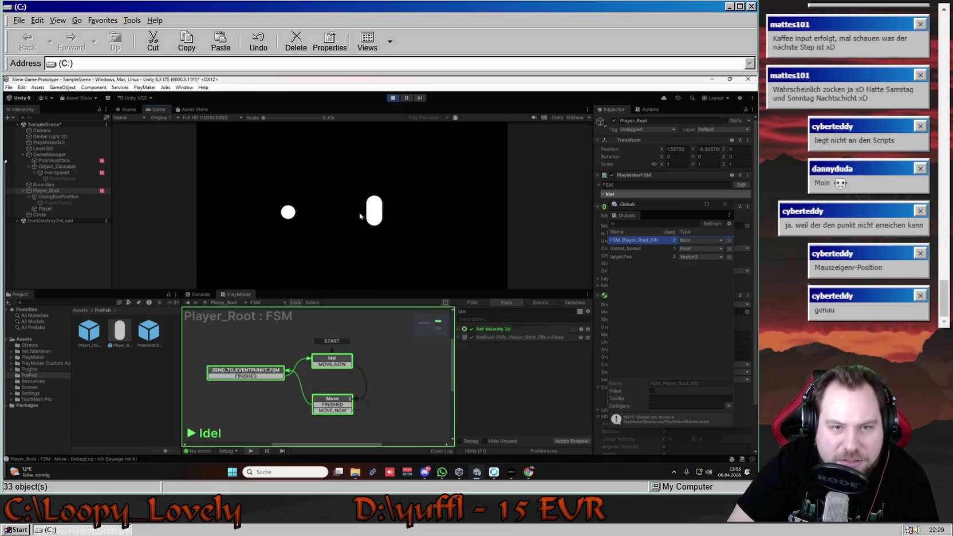
left_click(359, 212)
left_click(394, 98)
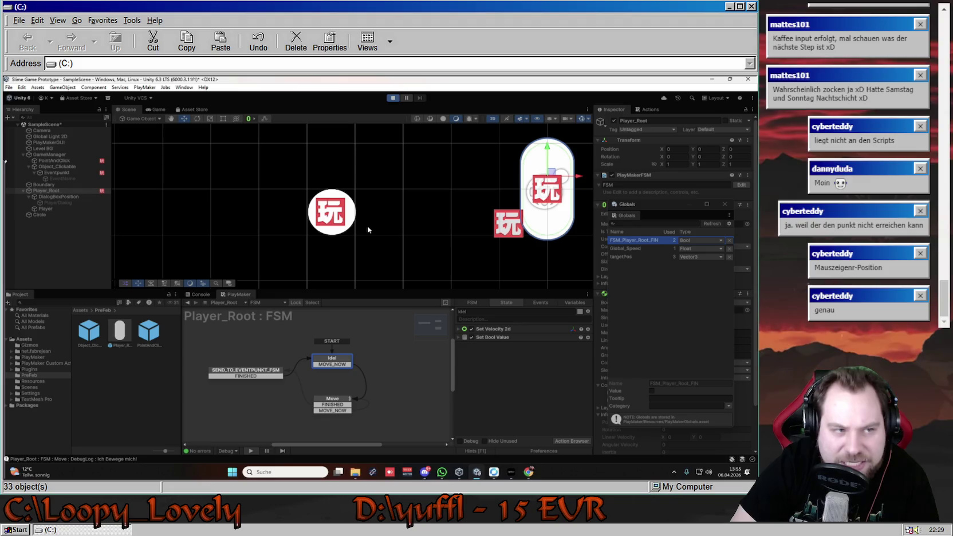
Walk the player onto the circle and to its right, then stop.
mouse_move(288, 214)
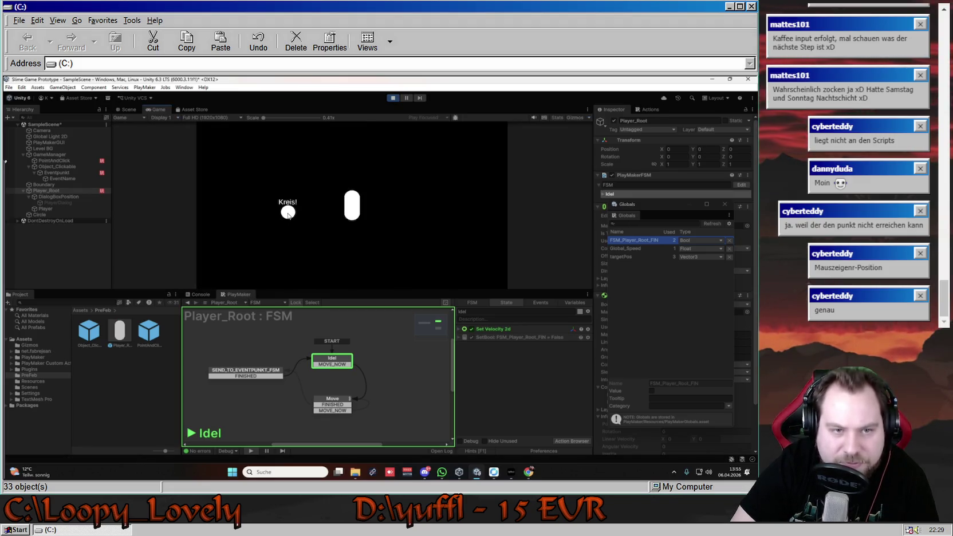
left_click(289, 213)
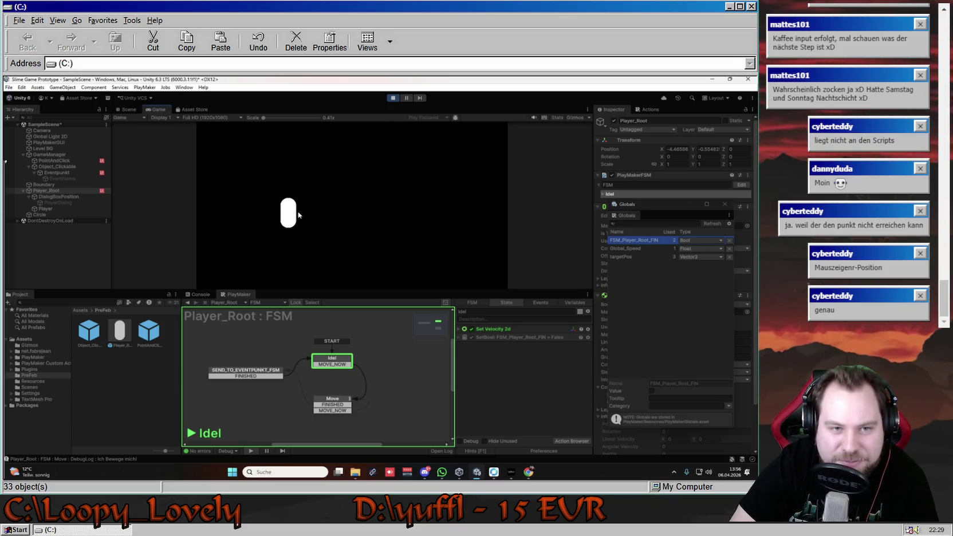
left_click(320, 217)
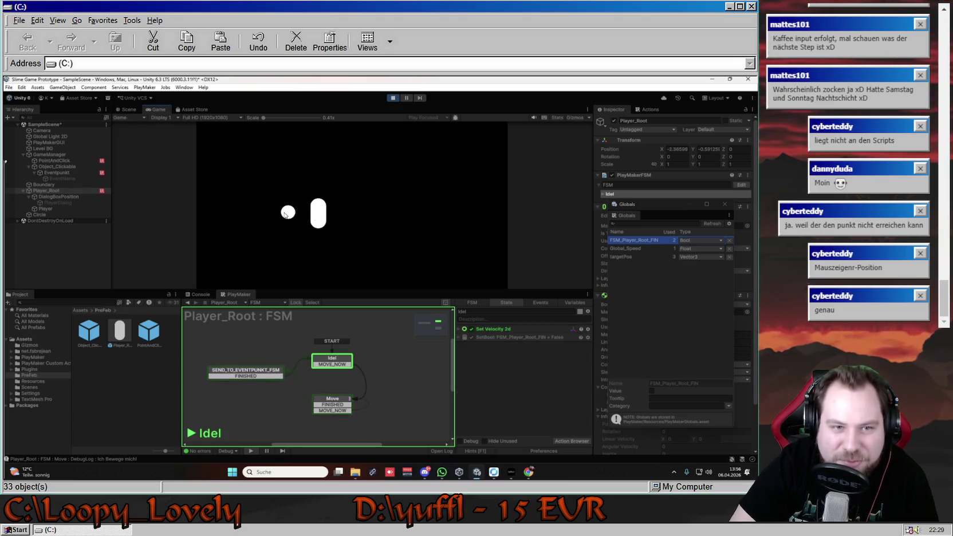
left_click(393, 98)
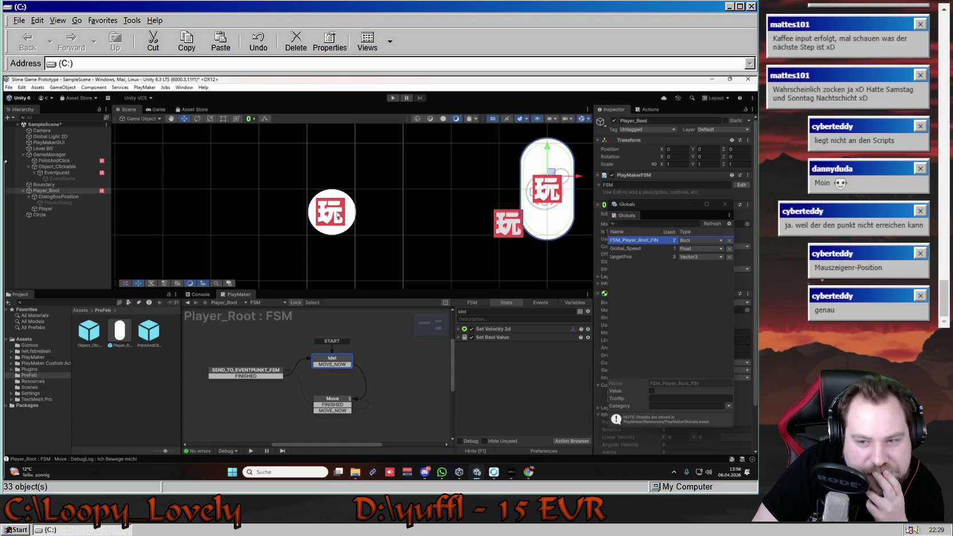
Start another run and walk the player onto the circle, then off to the right.
left_click(393, 98)
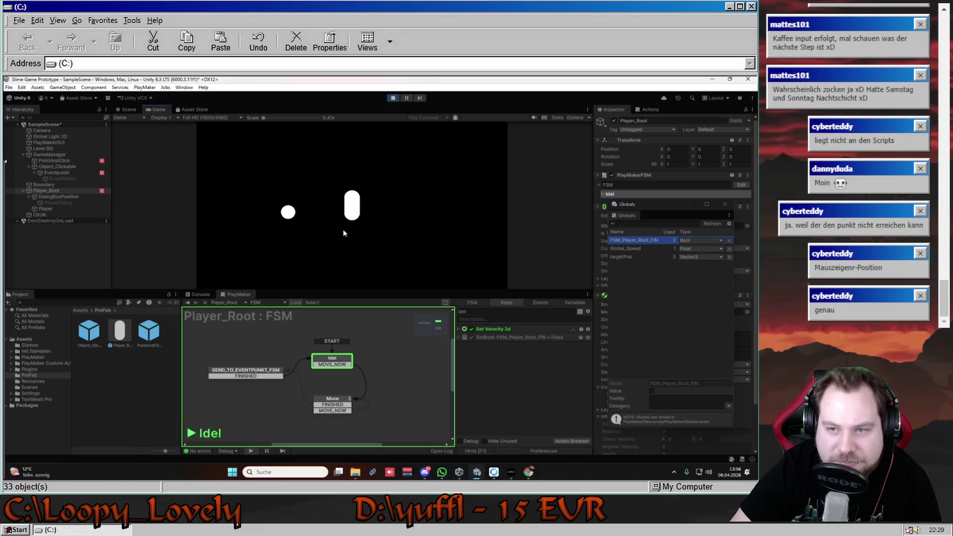
mouse_move(288, 213)
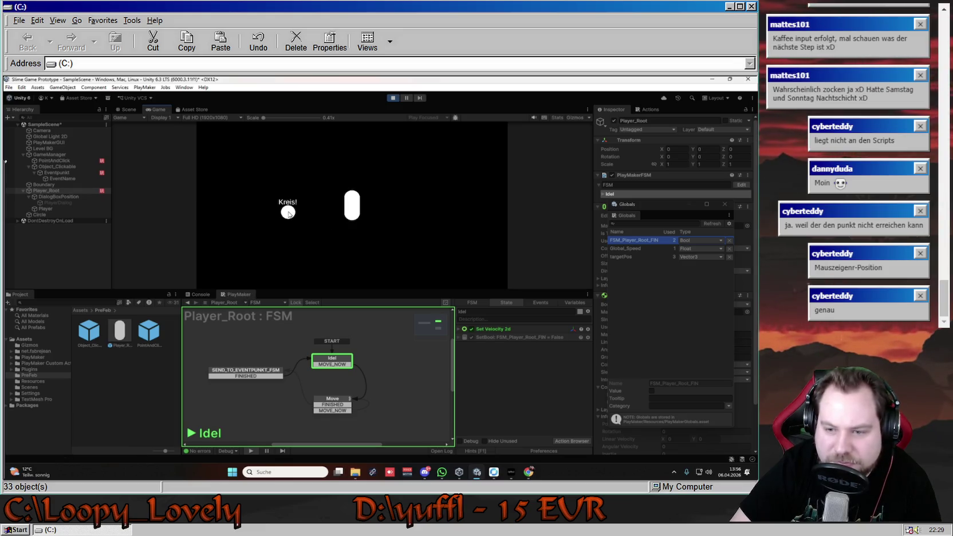
left_click(288, 213)
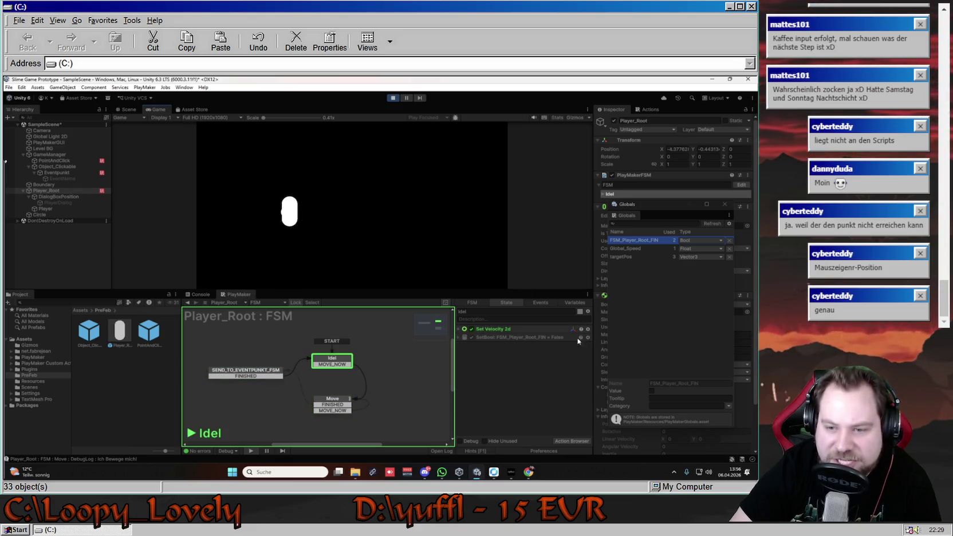
left_click(303, 213)
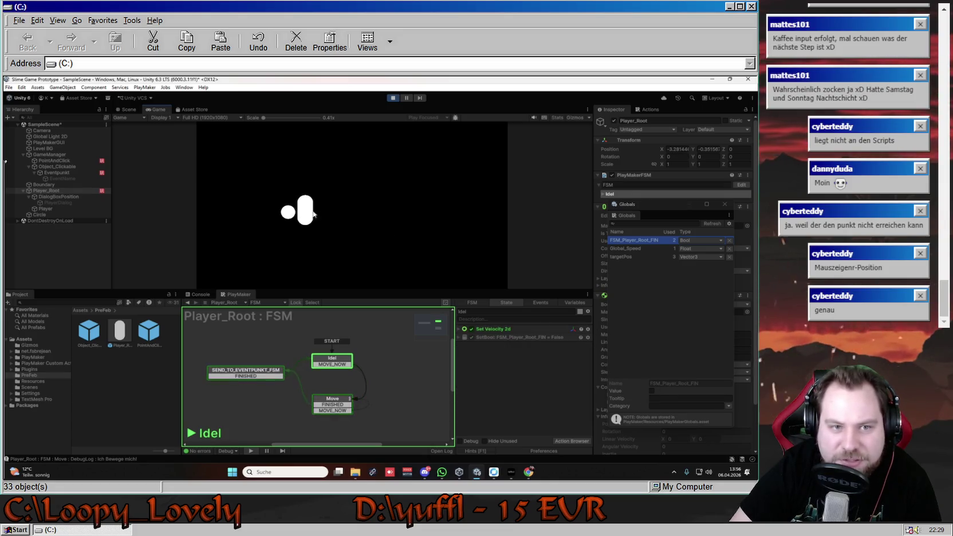
left_click(324, 213)
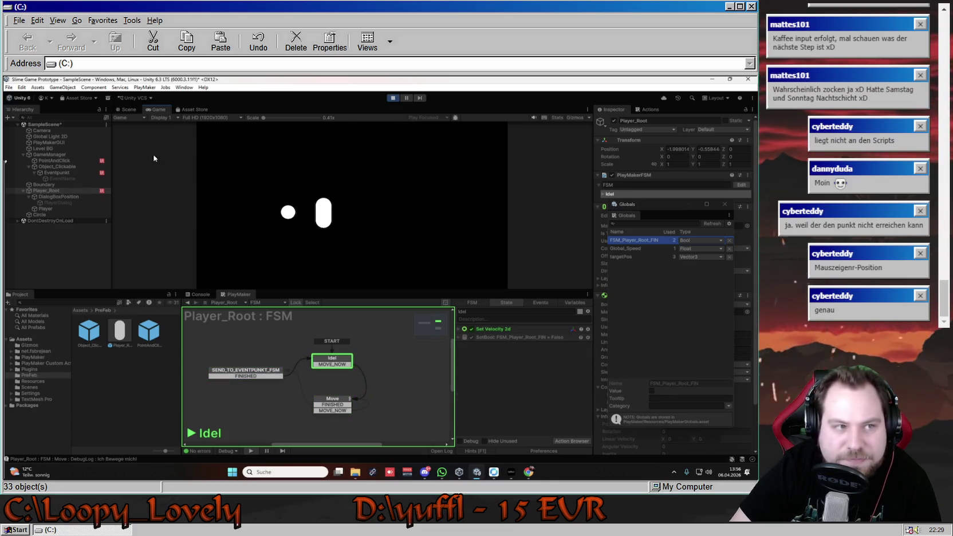
Unpin the FSM editor from Player_Root, show Eventpunkt's FSM graph, and stop the run.
left_click(79, 197)
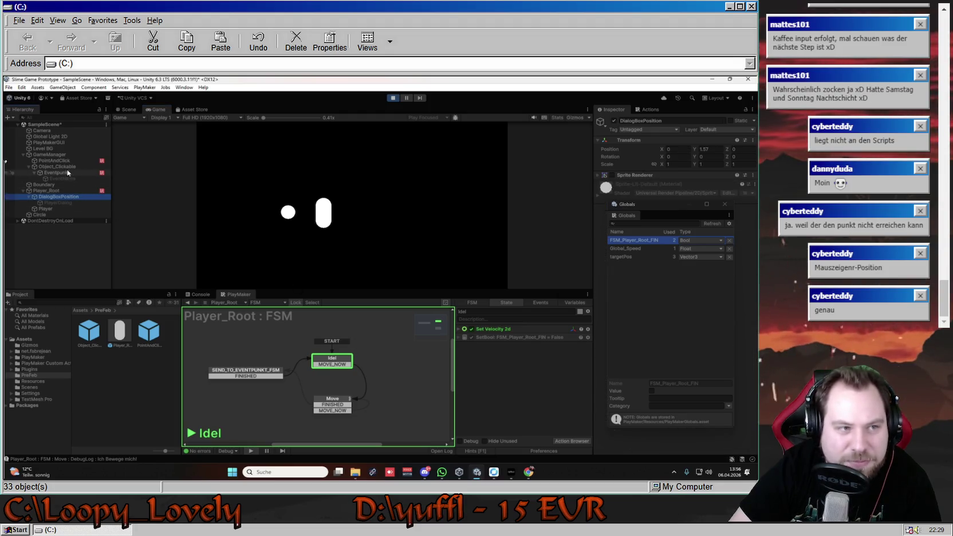
left_click(296, 303)
left_click(61, 171)
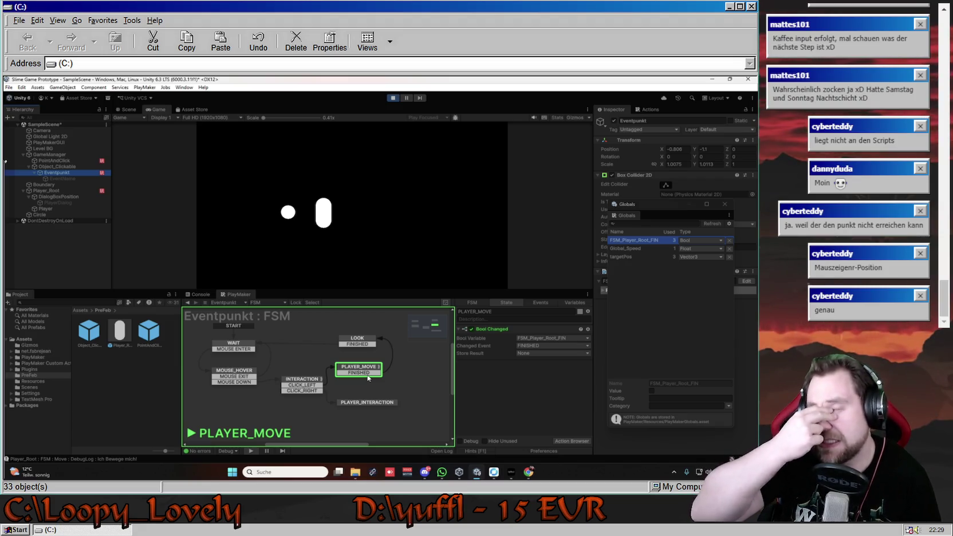
left_click(398, 99)
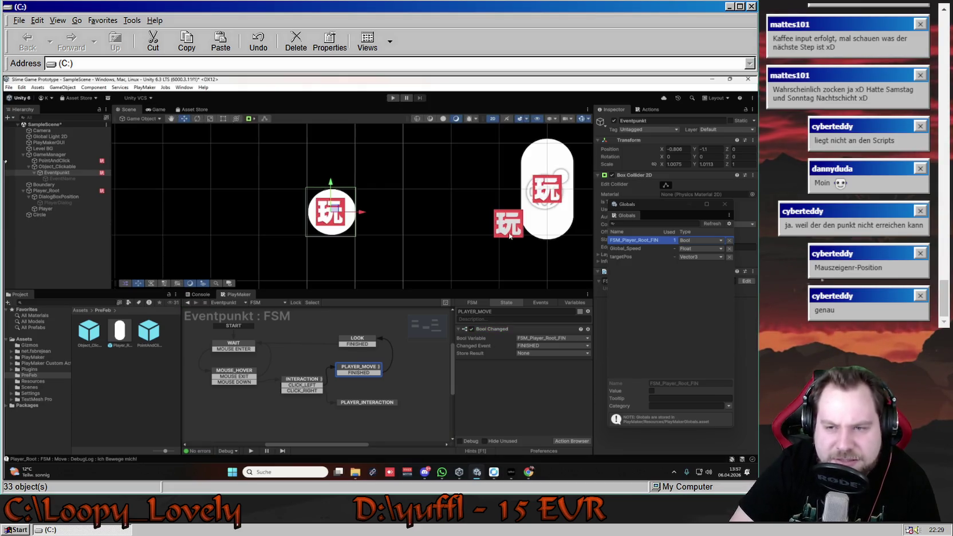
Adjust the scene view and bring up the Player_Root state machine.
scroll(458, 233, "down", 5)
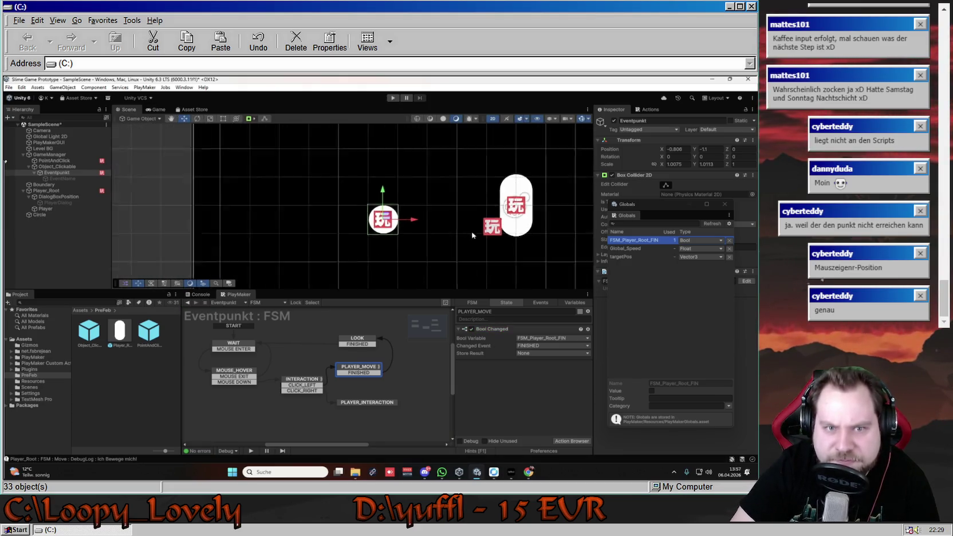
left_click_drag(482, 229, 371, 224)
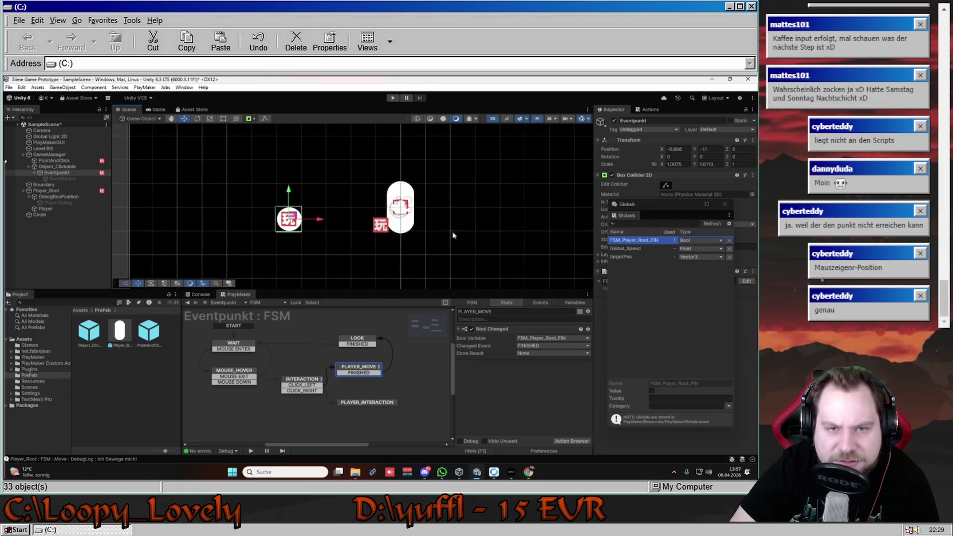
scroll(476, 237, "down", 3)
scroll(386, 225, "up", 3)
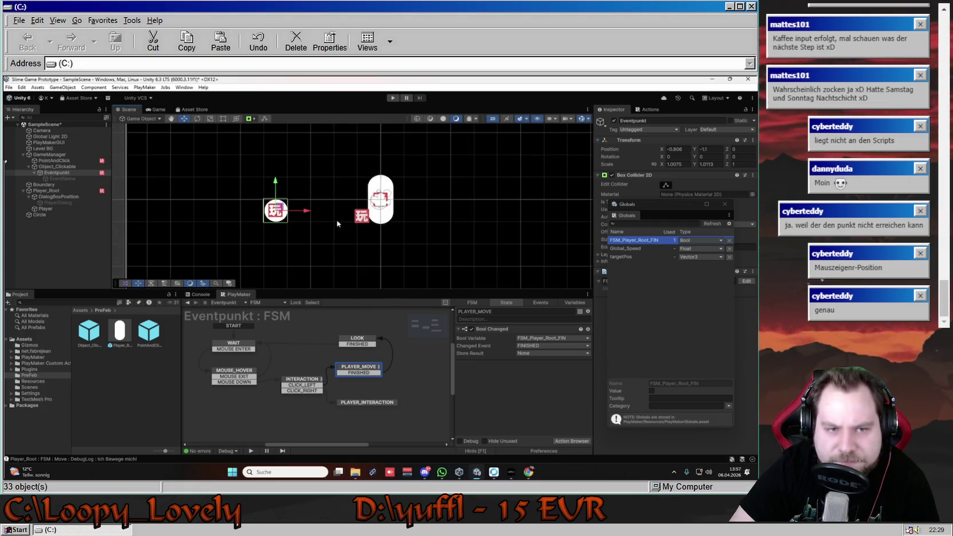
left_click_drag(432, 228, 424, 229)
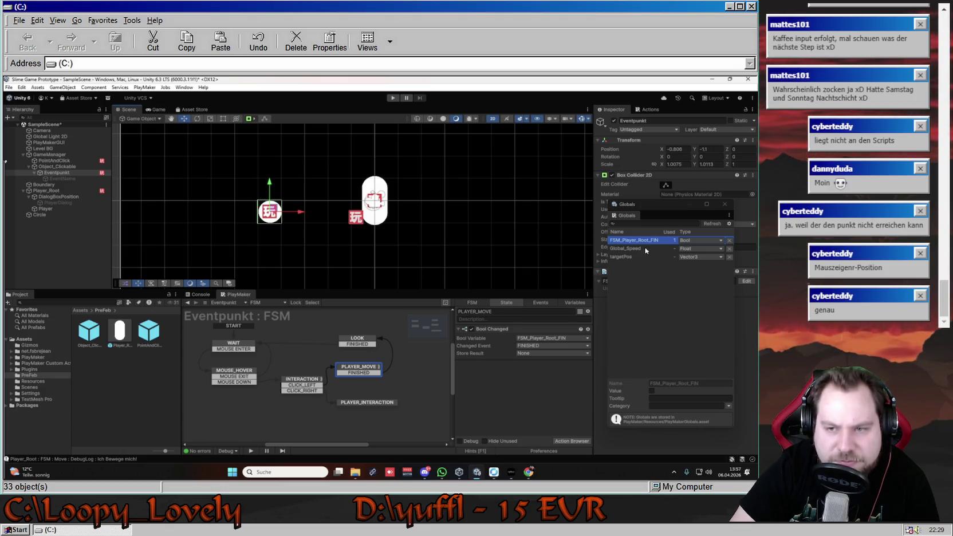
left_click(63, 161)
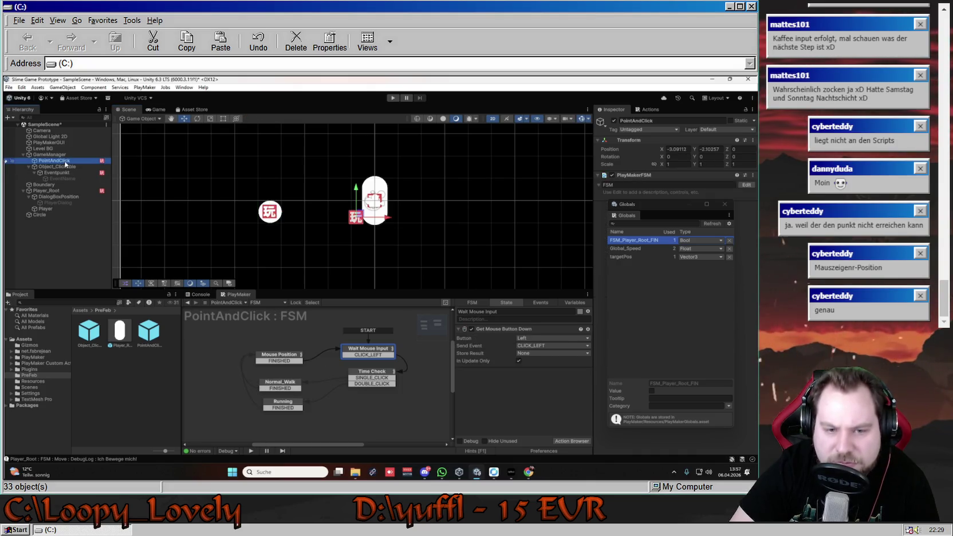
left_click(66, 190)
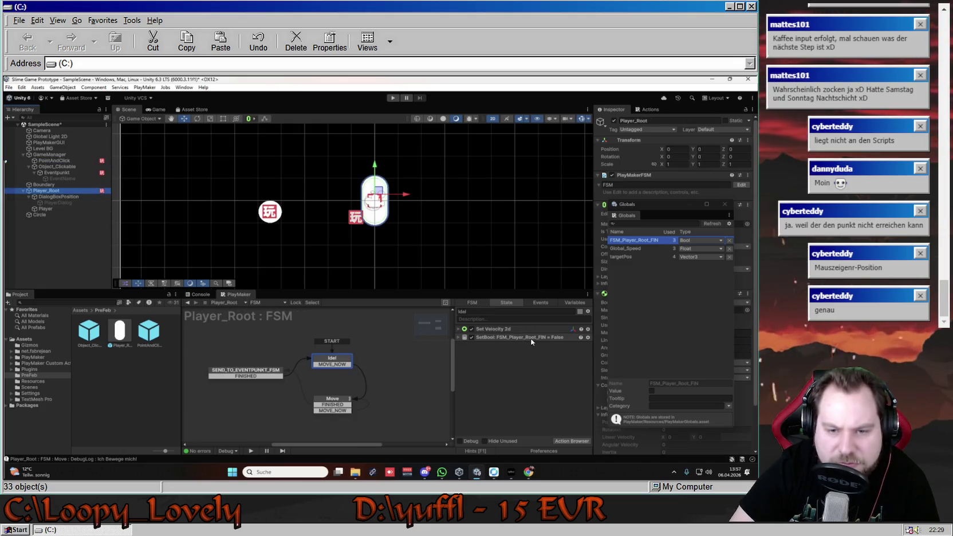
Check the SetBool actions in SEND_TO_EVENTPUNKT_FSM and Idel, then start the game.
left_click(246, 370)
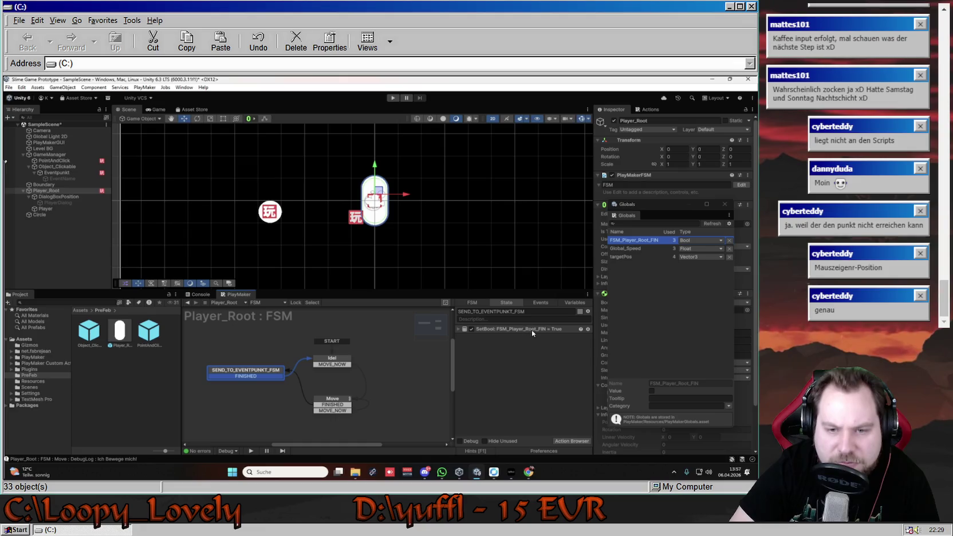
left_click(332, 358)
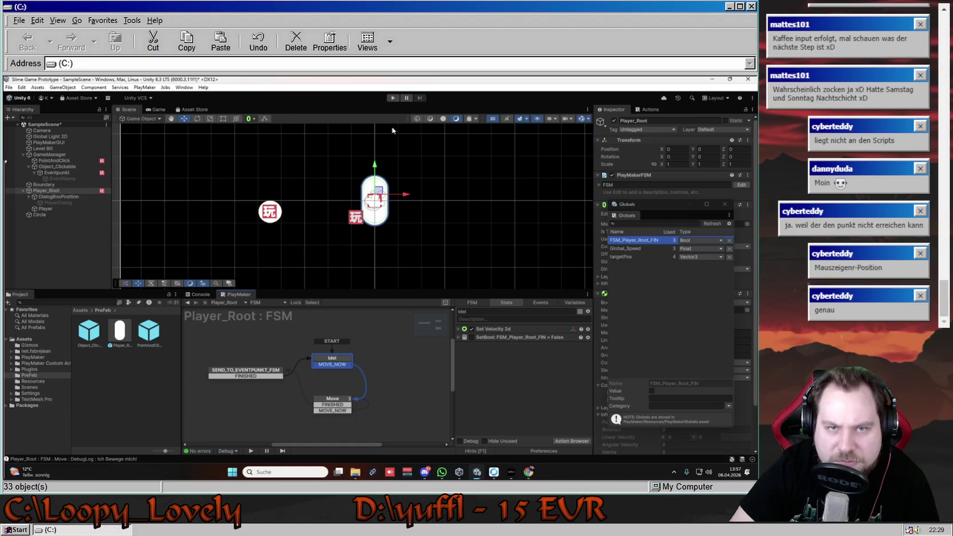
left_click(394, 98)
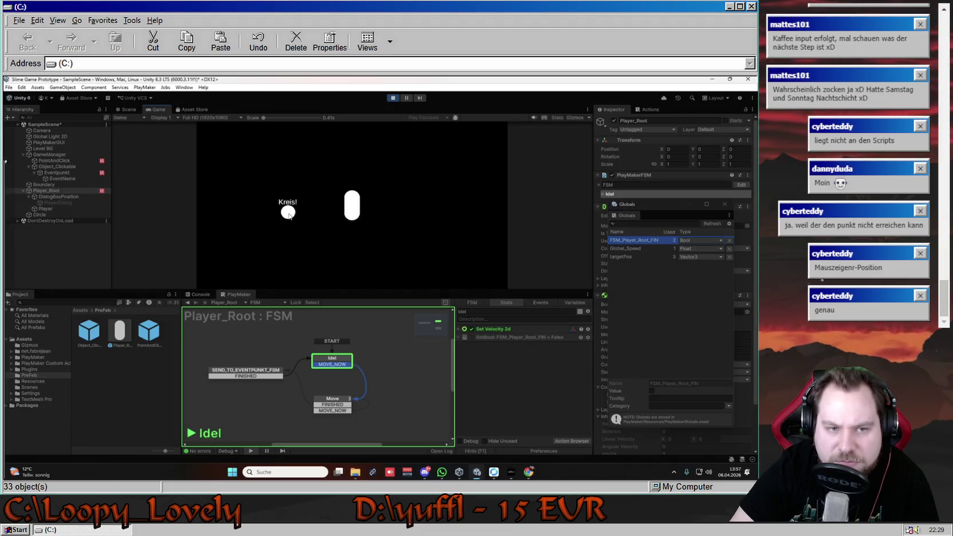
Walk the player onto the circle and away, then watch the Player_Root FSM.
left_click(289, 213)
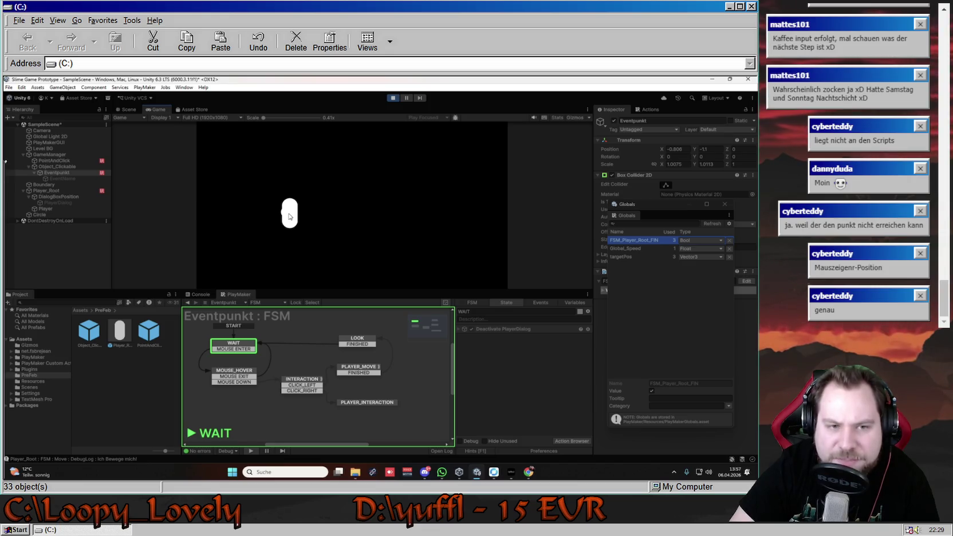
left_click(344, 212)
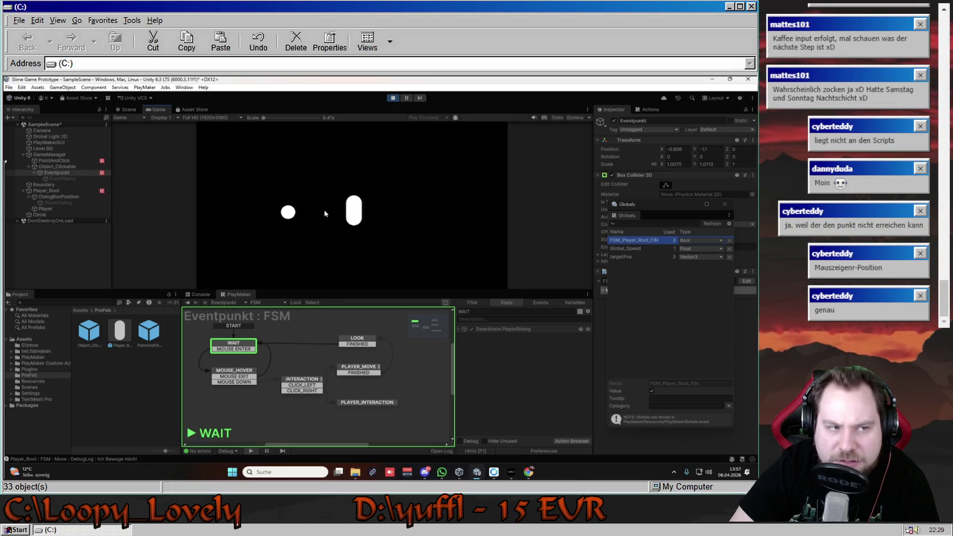
left_click(66, 196)
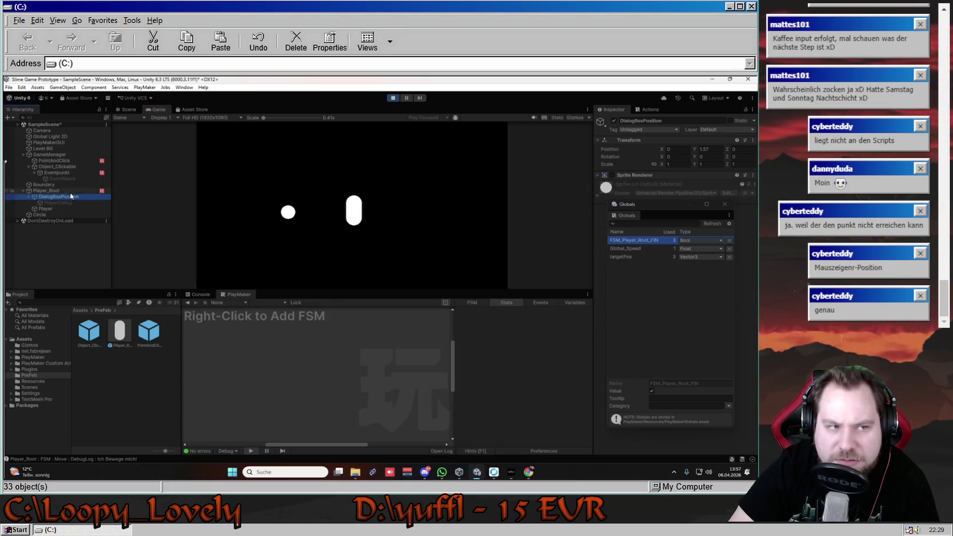
left_click(71, 191)
Move the player onto the circle and back off to the right repeatedly.
left_click(415, 207)
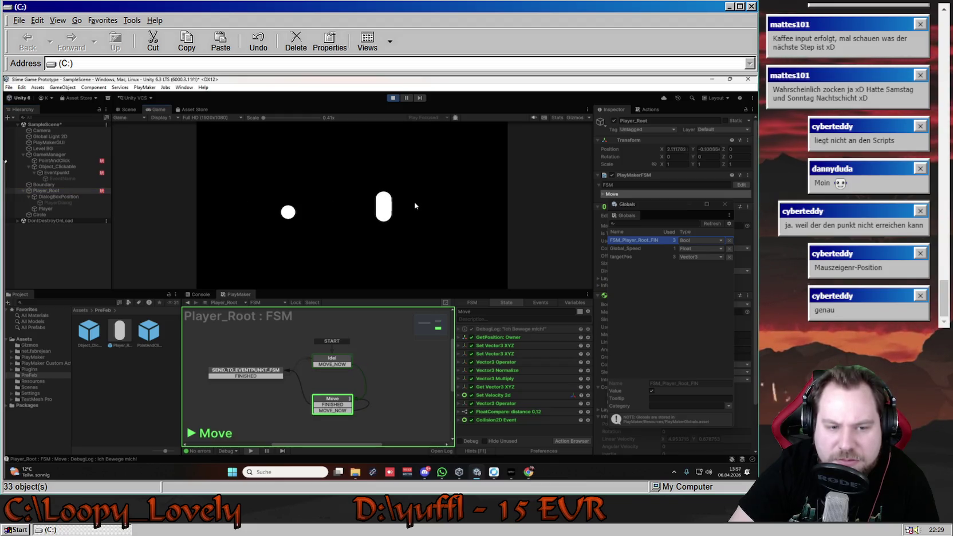
left_click(338, 220)
left_click(288, 213)
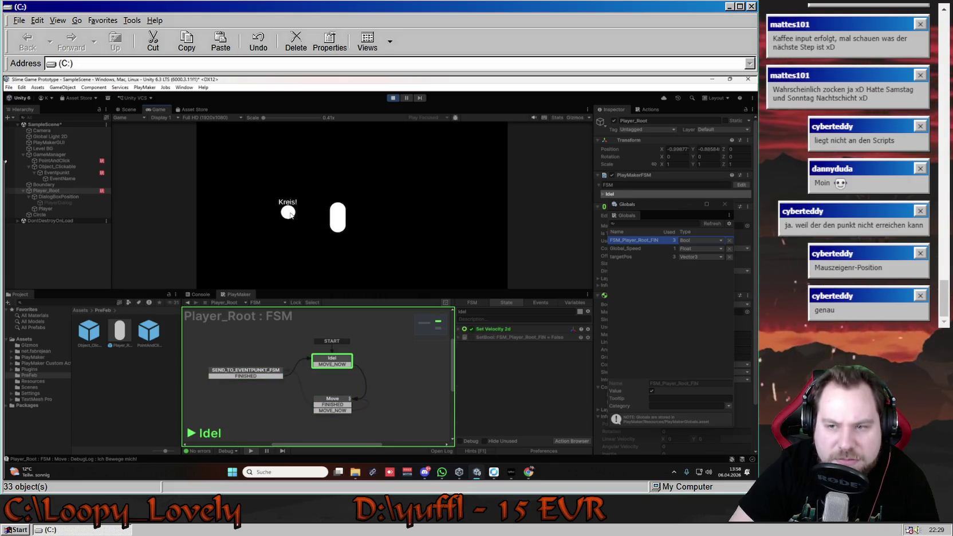
left_click(395, 203)
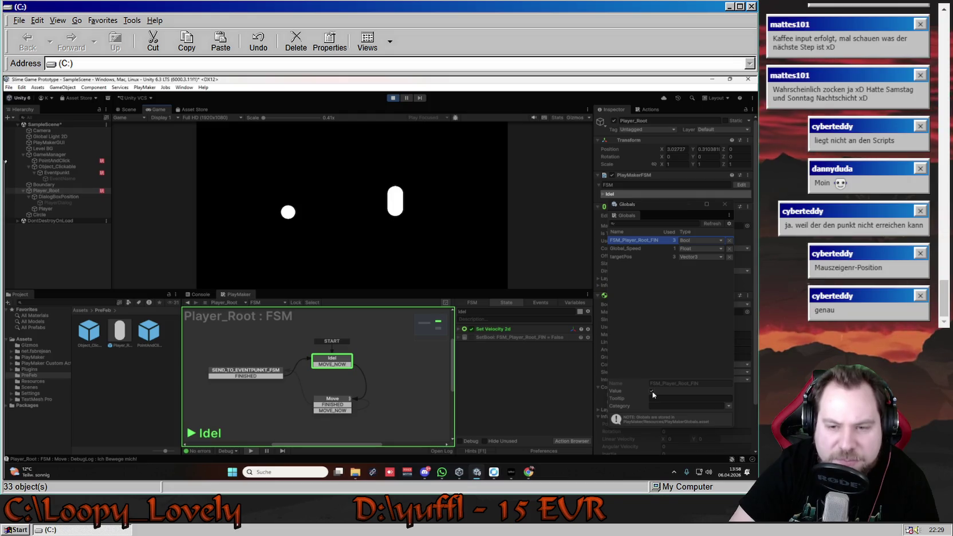
left_click(347, 214)
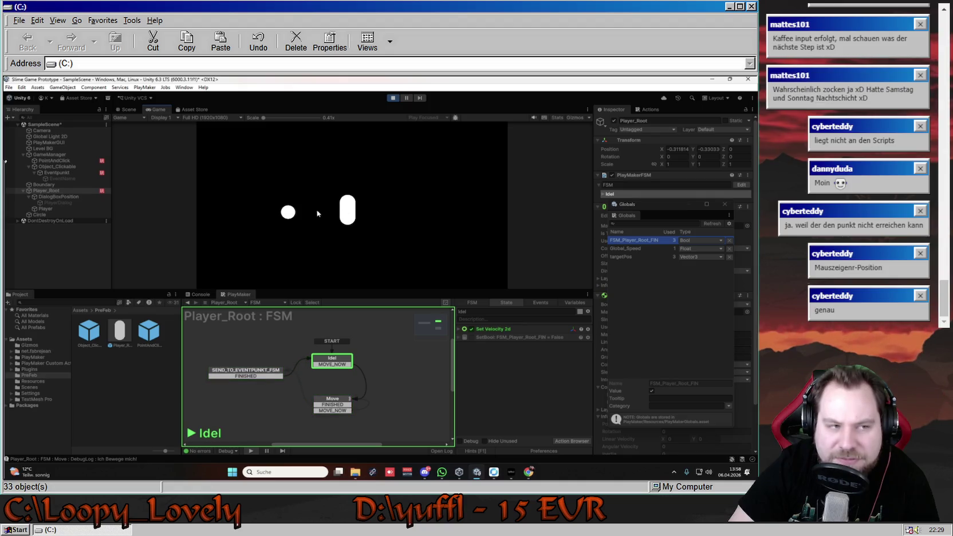
Watch the Eventpunkt FSM while walking the player onto the circle and off, then stop with Ctrl+P.
left_click(55, 196)
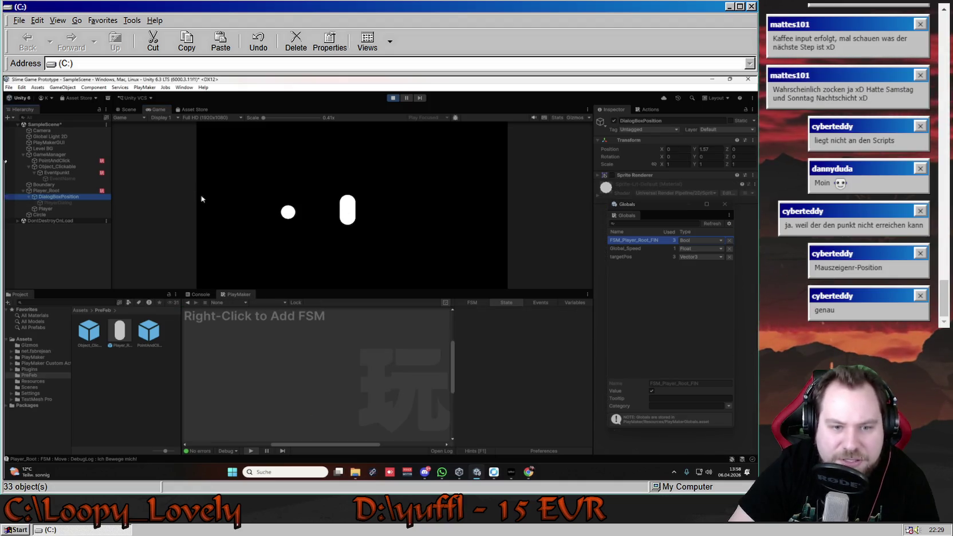
left_click(57, 173)
left_click(375, 192)
left_click(411, 207)
left_click(355, 217)
left_click(288, 213)
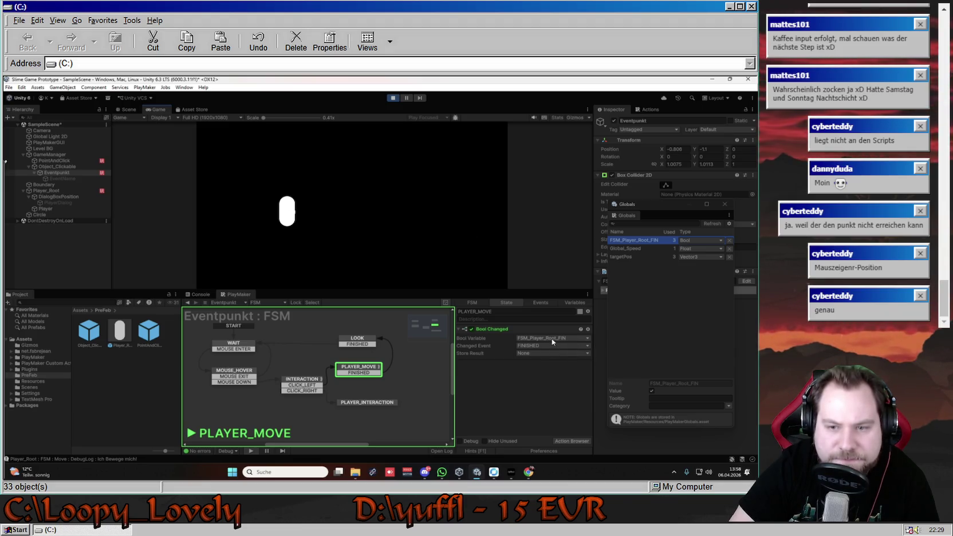
left_click(322, 215)
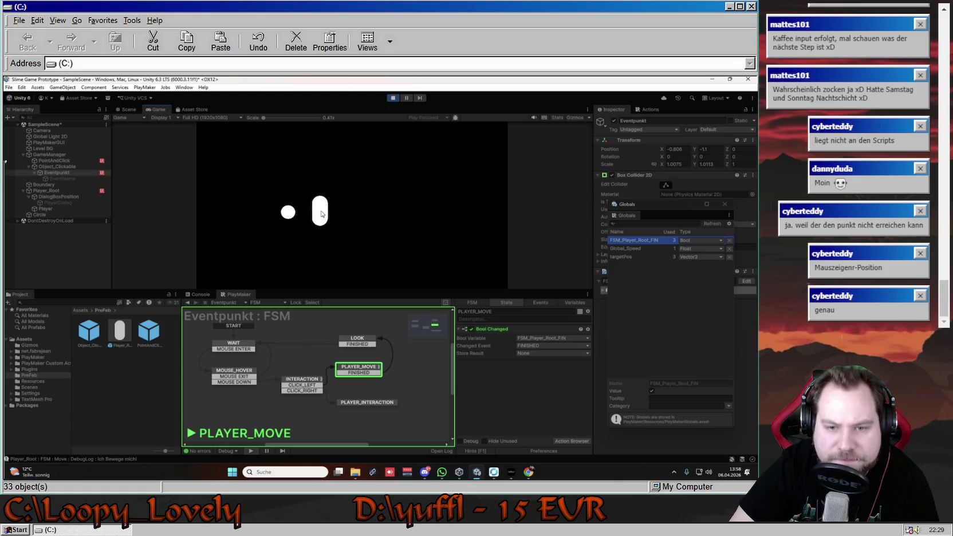
left_click(347, 214)
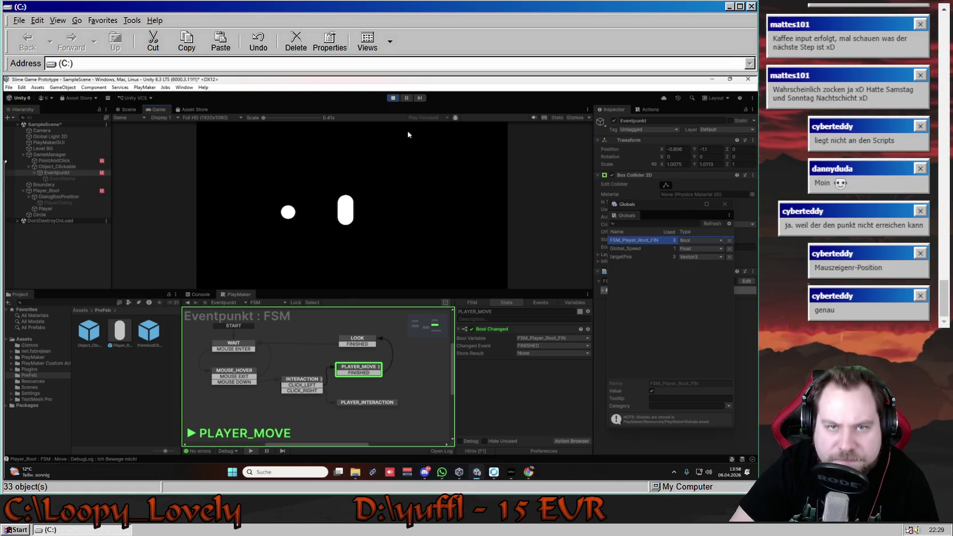
key("ctrl+p")
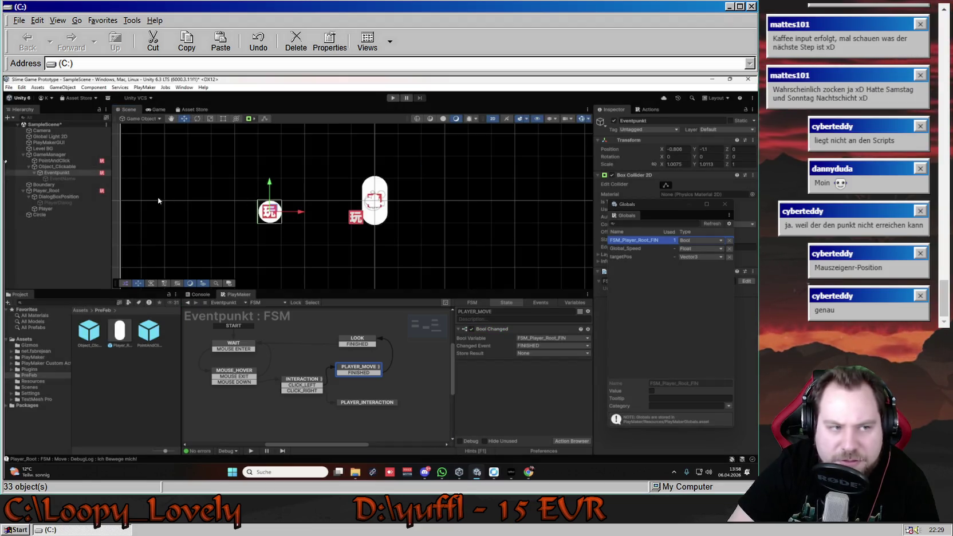
Show the Eventpunkt FSM and check the Bool Variable choices, leaving them unchanged.
left_click(67, 191)
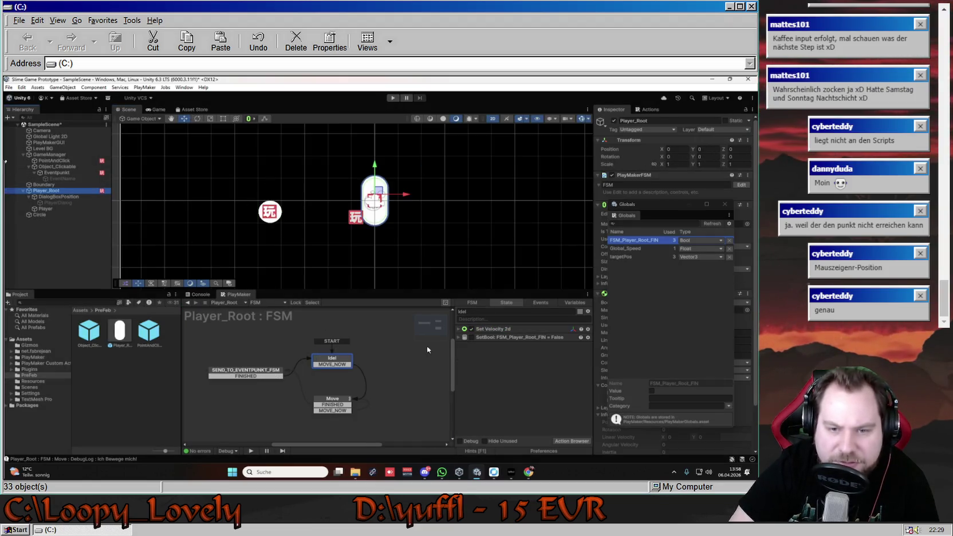
left_click(60, 173)
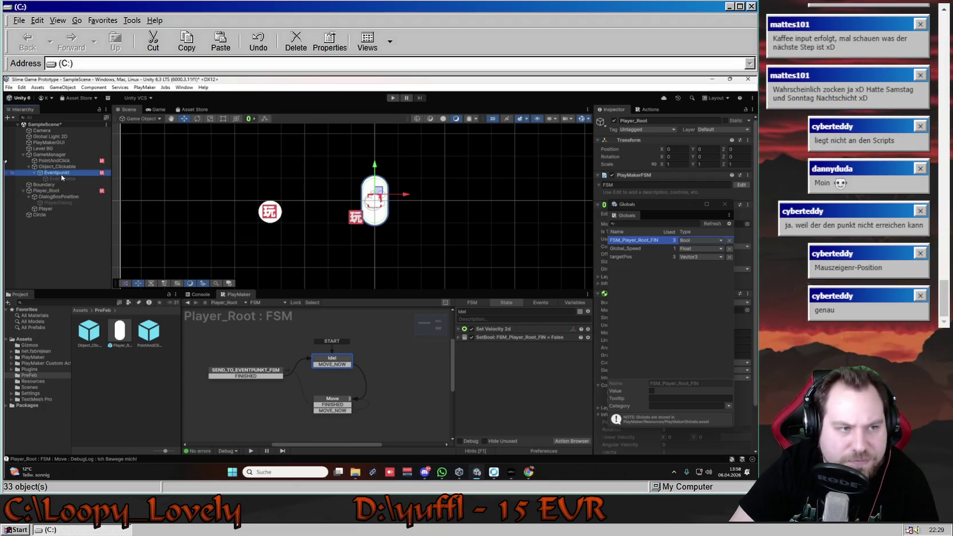
left_click(547, 342)
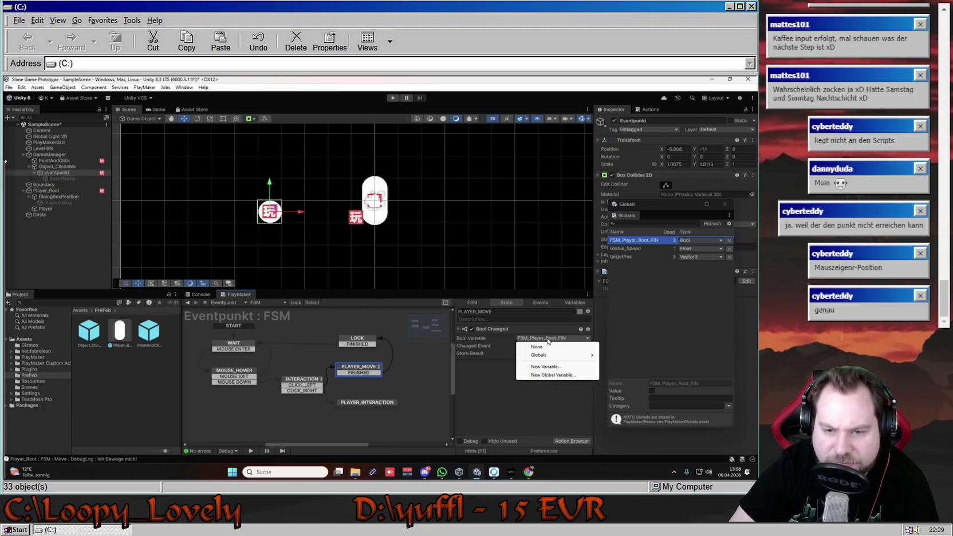
left_click(484, 356)
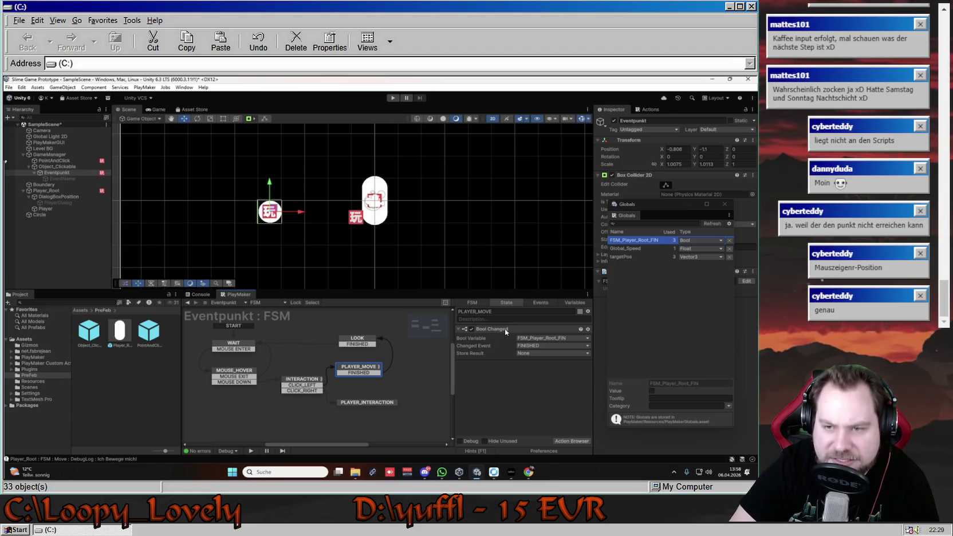
Browse the Bool actions, close the floating Globals window, and bring up Bool Changed's options.
left_click(647, 109)
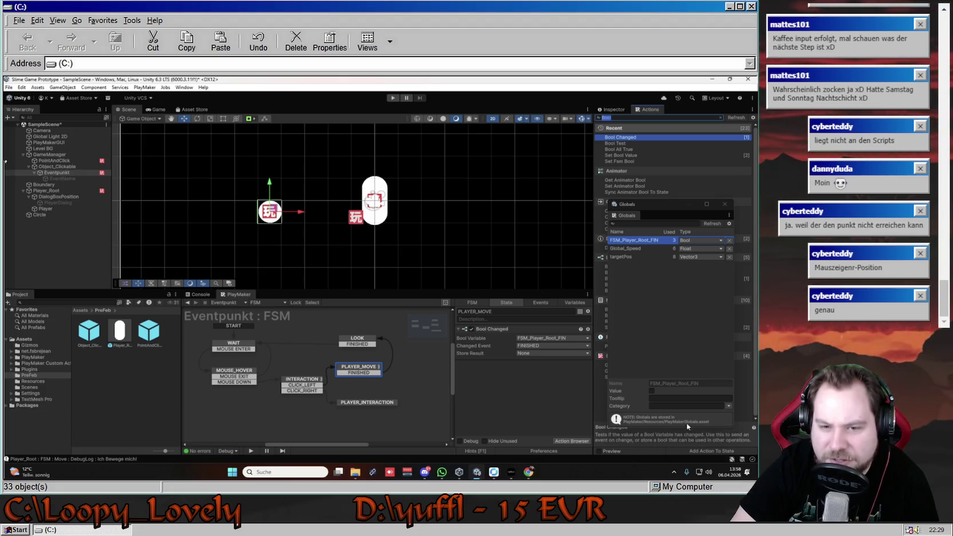
left_click(687, 206)
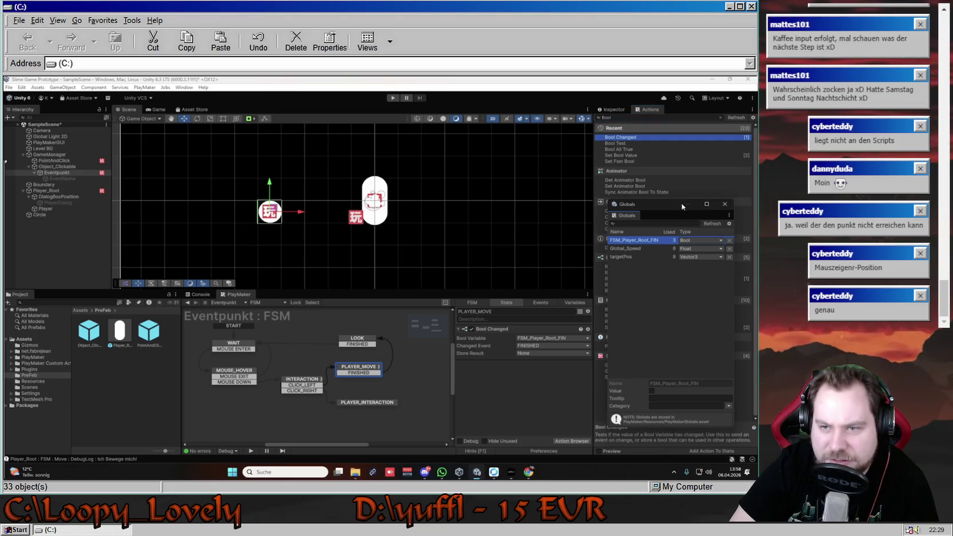
mouse_move(674, 209)
left_mouse_down()
mouse_move(580, 273)
mouse_move(627, 275)
mouse_move(697, 208)
mouse_move(670, 222)
left_mouse_up()
left_click(691, 253)
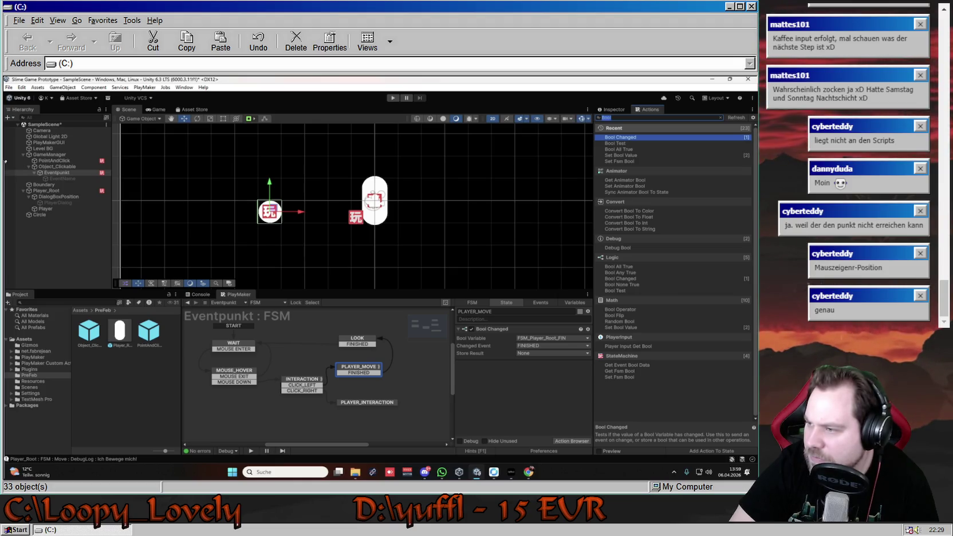
right_click(502, 331)
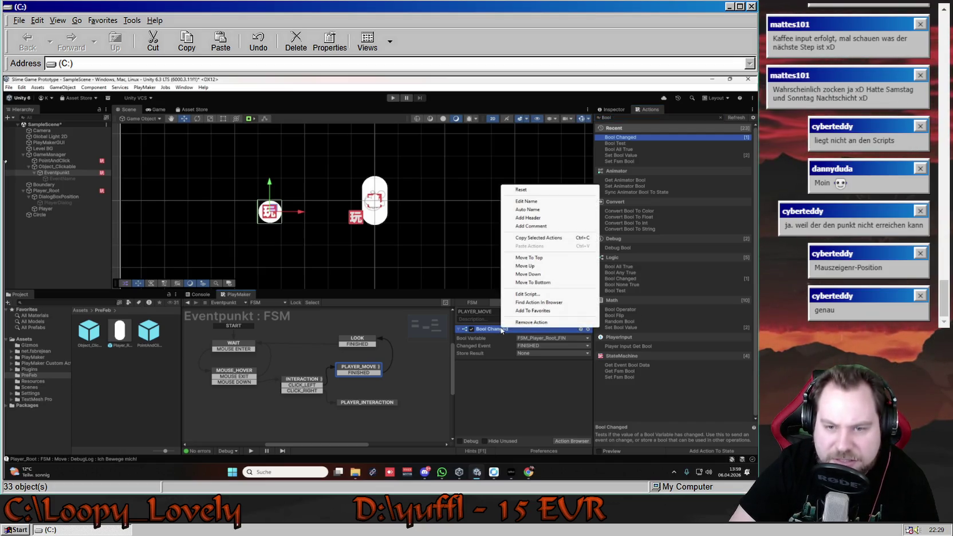
Remove Bool Changed and add a Bool Test on FSM_Player_Root_FIN sending FINISHED when true.
left_click(531, 322)
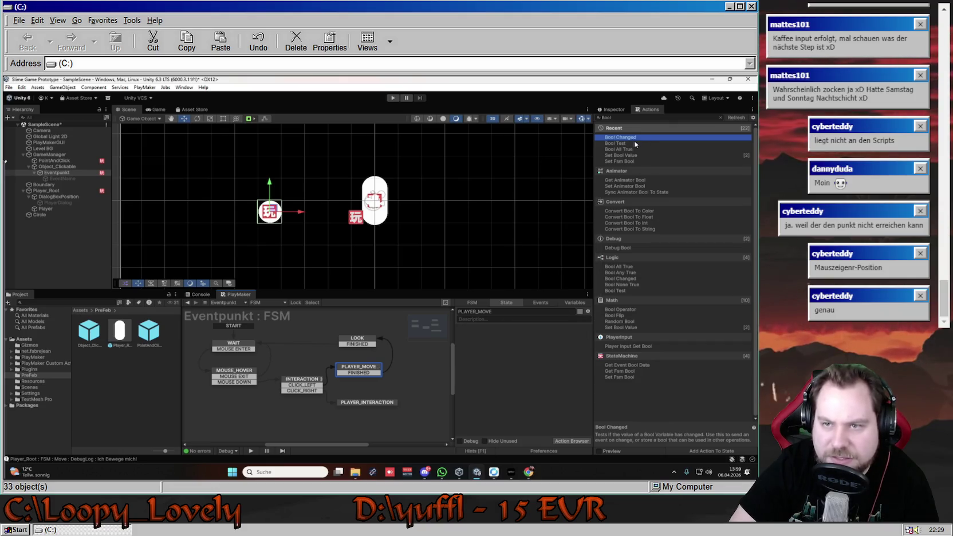
double_click(618, 143)
left_click(537, 339)
mouse_move(567, 353)
left_click(627, 353)
left_click(545, 346)
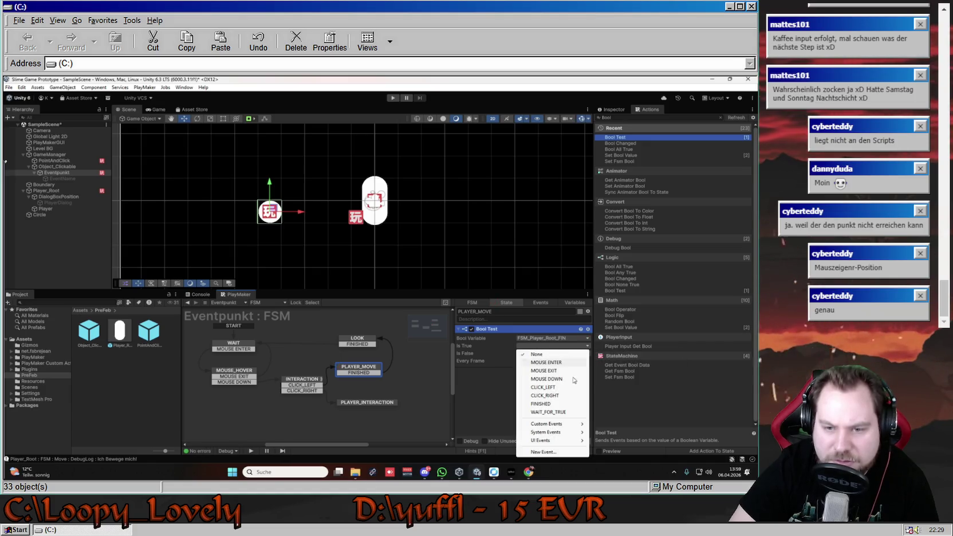
left_click(553, 405)
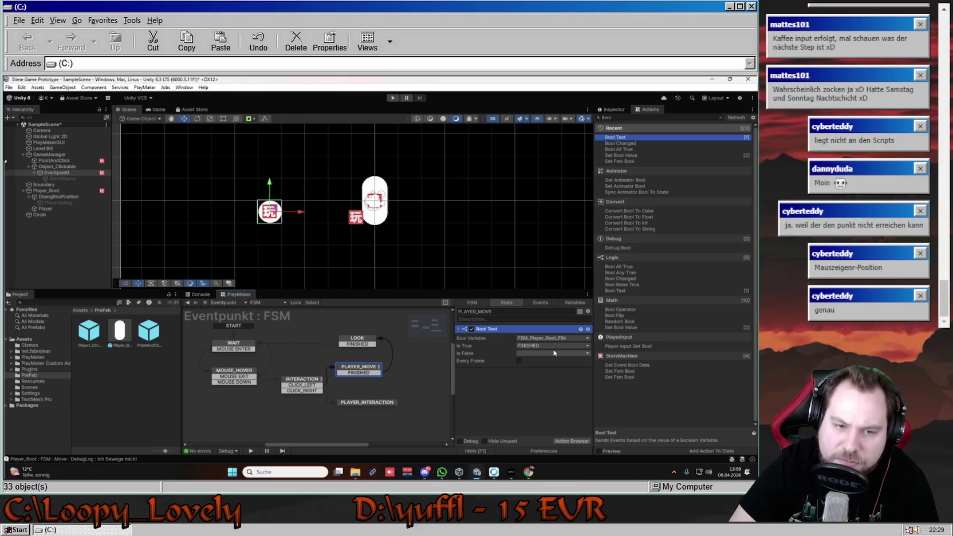
Start the game with Ctrl+P and send the player onto the circle.
key("ctrl+p")
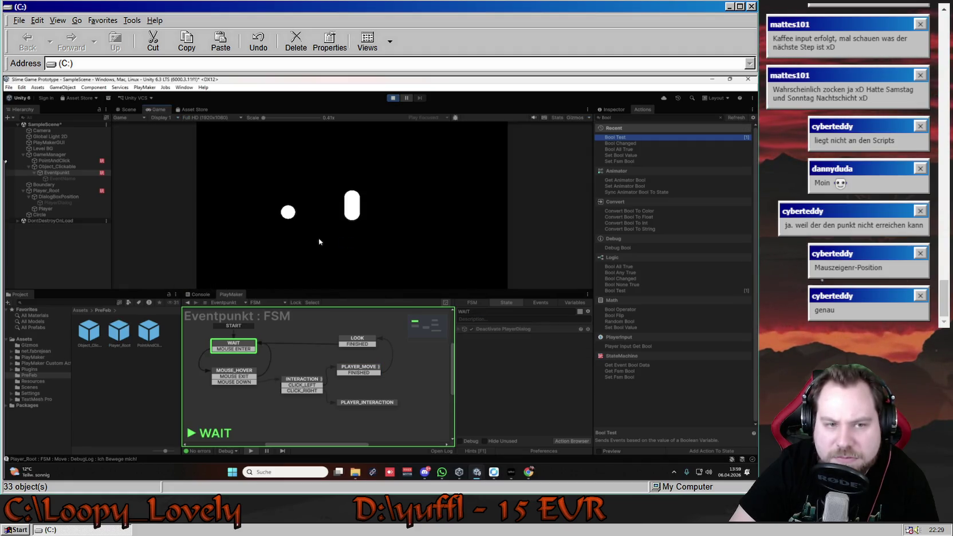
mouse_move(289, 214)
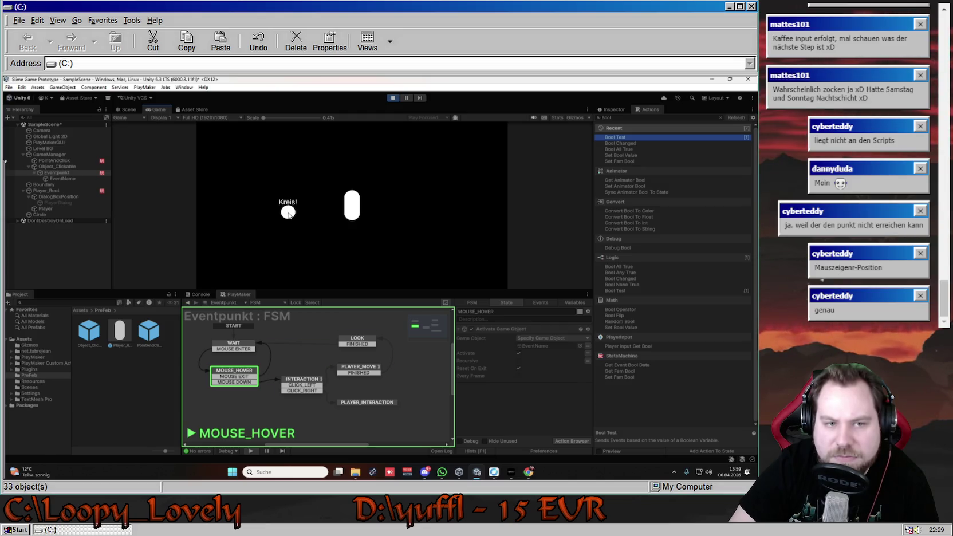
left_click(288, 213)
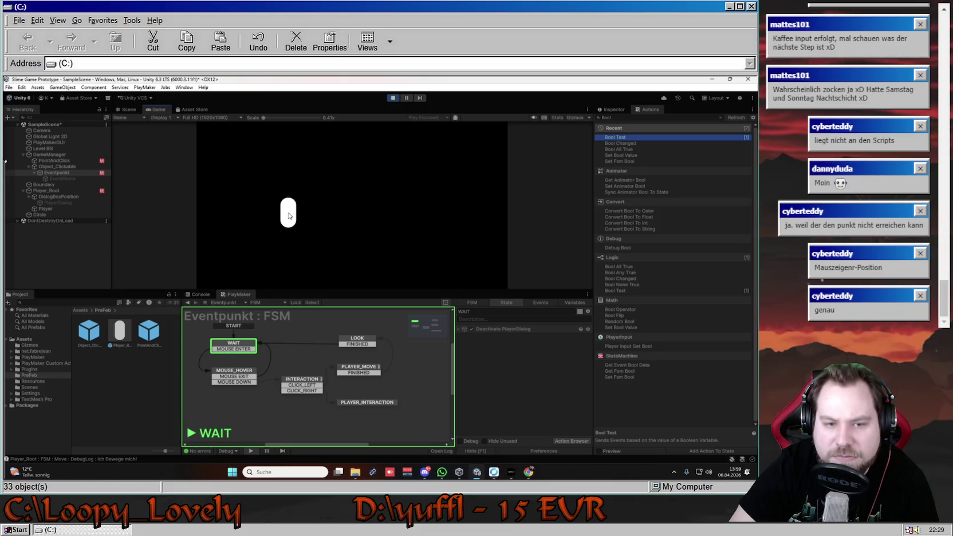
In Player_Root's Idel state, toggle the SetBool action resetting FSM_Player_Root_FIN.
left_click(65, 192)
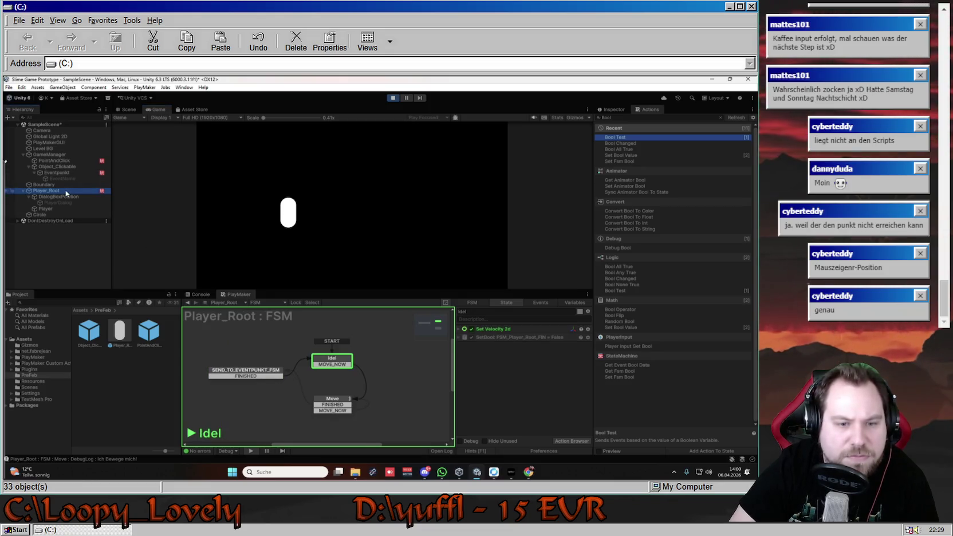
left_click(394, 216)
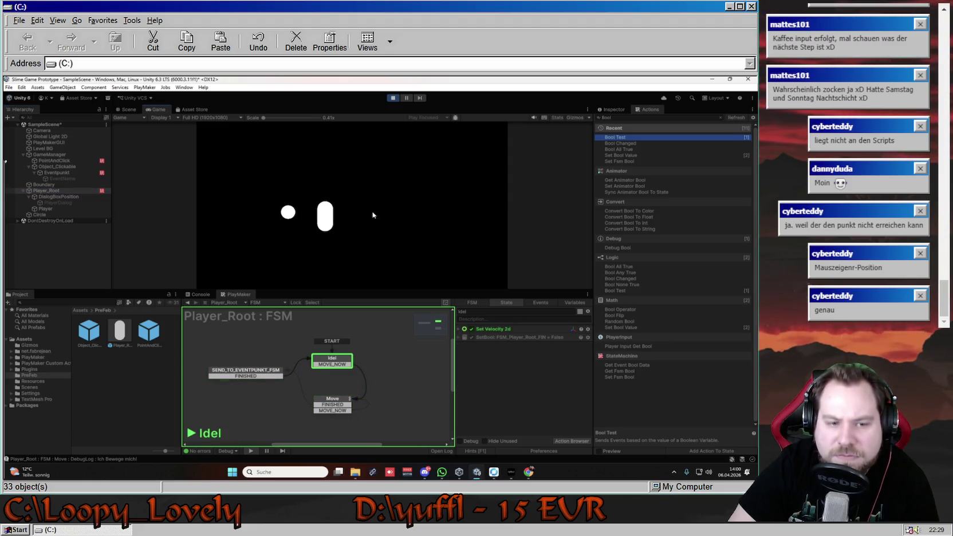
left_click(76, 174)
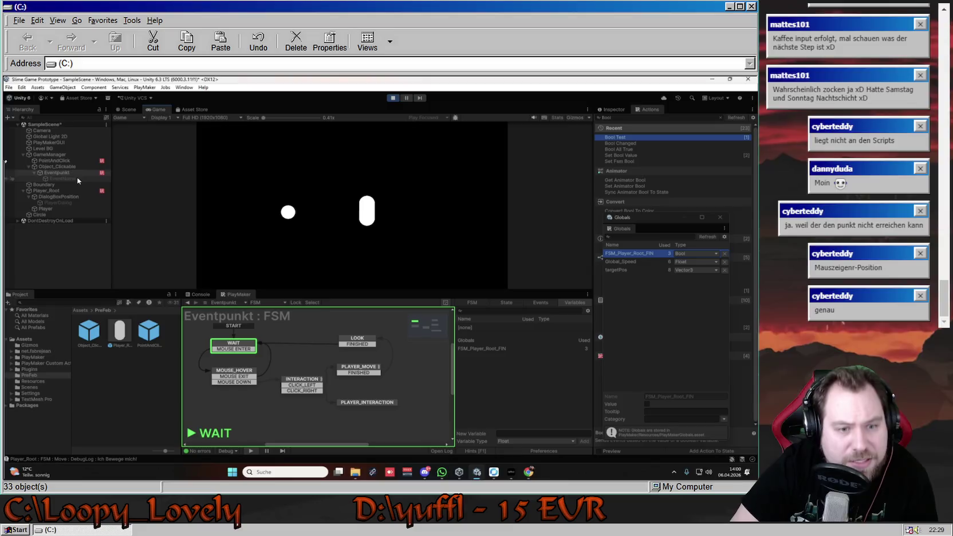
left_click(73, 210)
left_click(71, 191)
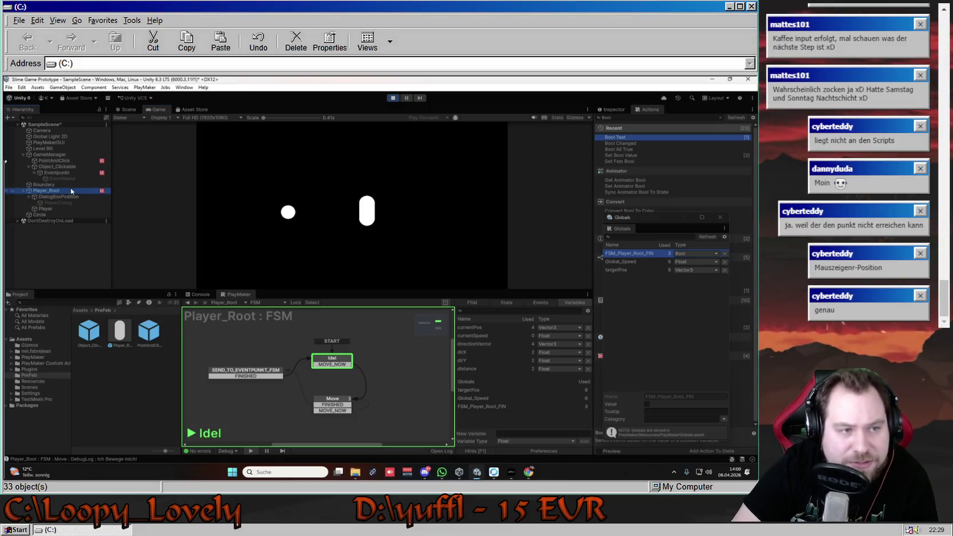
left_click(300, 306)
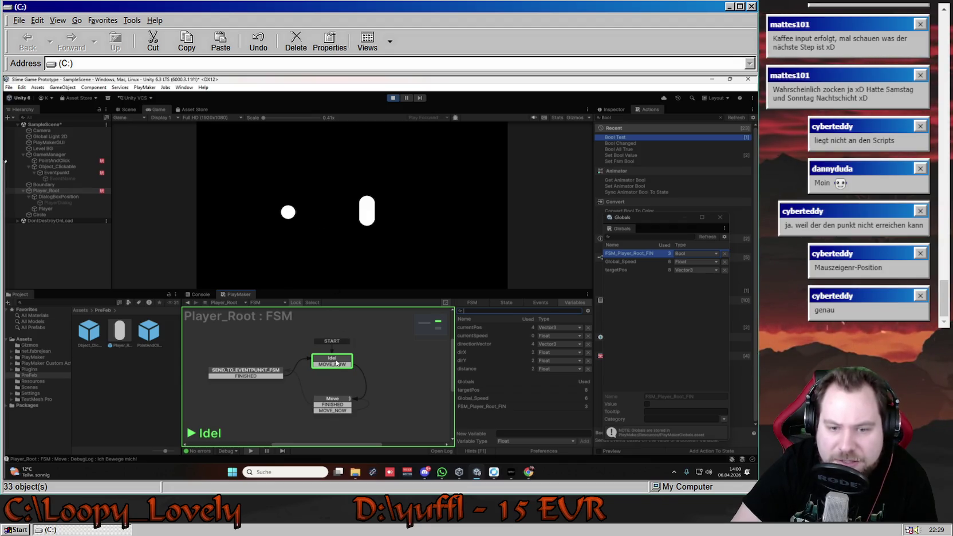
left_click(508, 304)
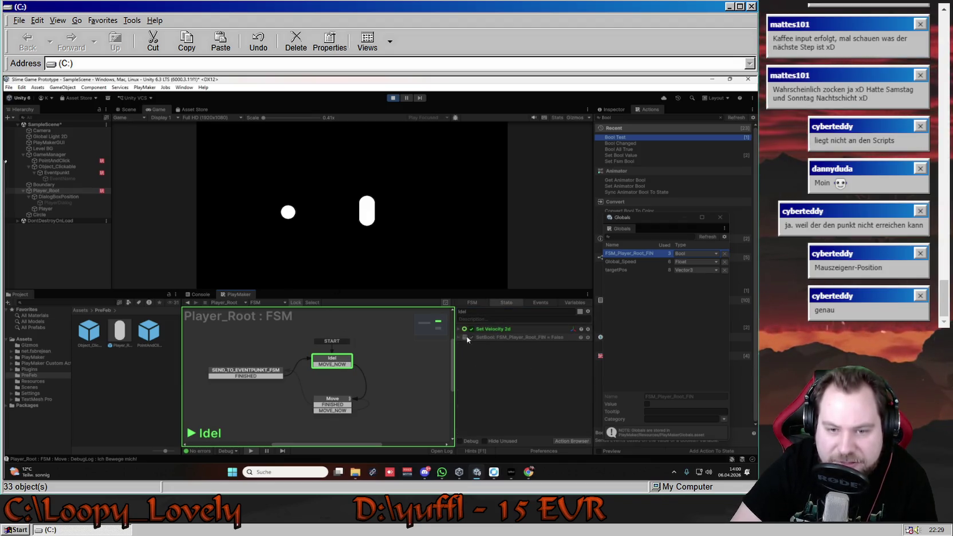
left_click(471, 338)
Walk the player onto the circle, then right and back left to test movement.
left_click(297, 218)
left_click(289, 215)
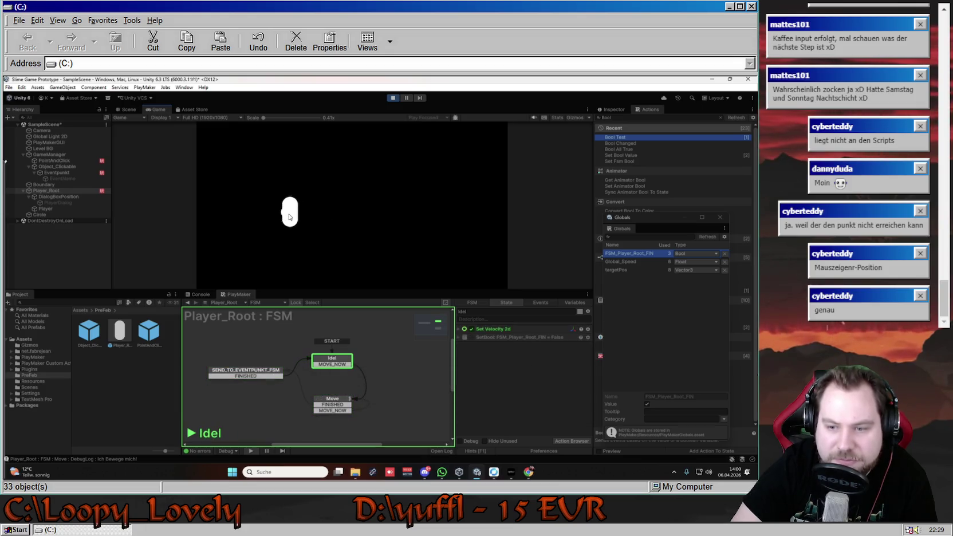
left_click(398, 198)
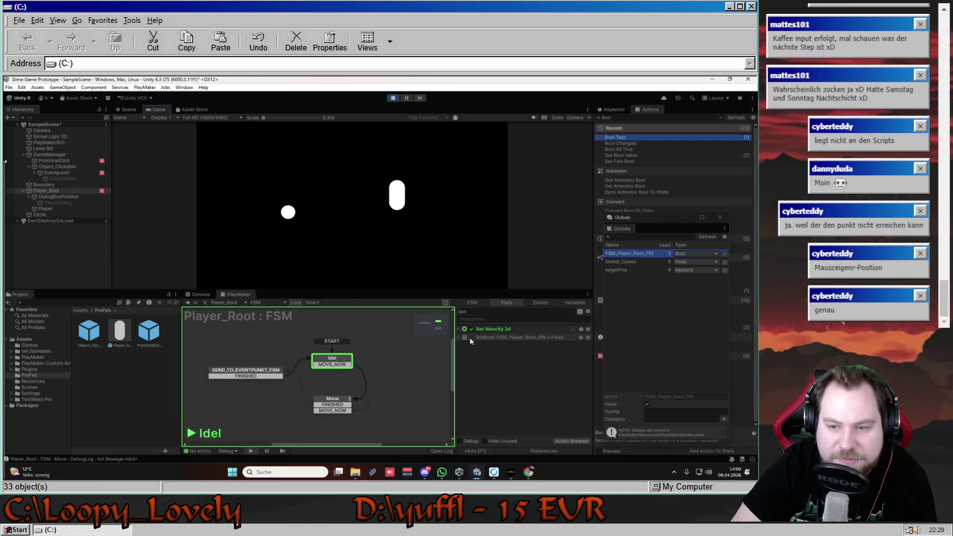
left_click(457, 209)
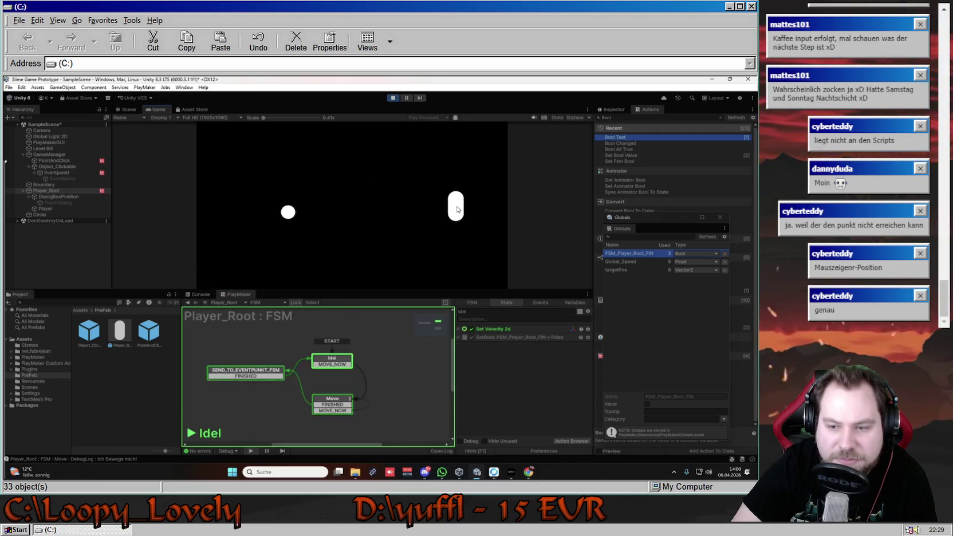
left_click(390, 216)
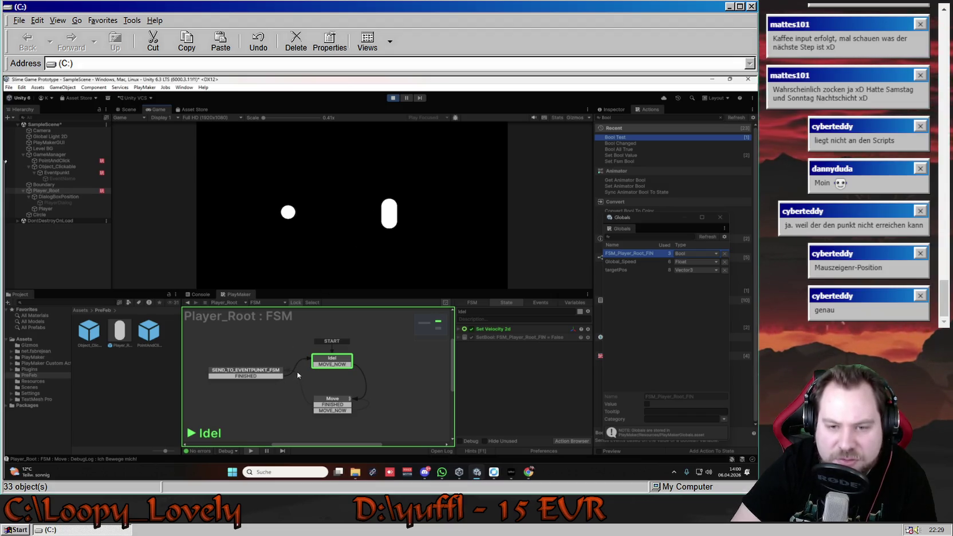
Select the Eventpunkt object and display its FSM.
left_click(57, 173)
left_click(46, 190)
left_click(69, 173)
left_click(298, 303)
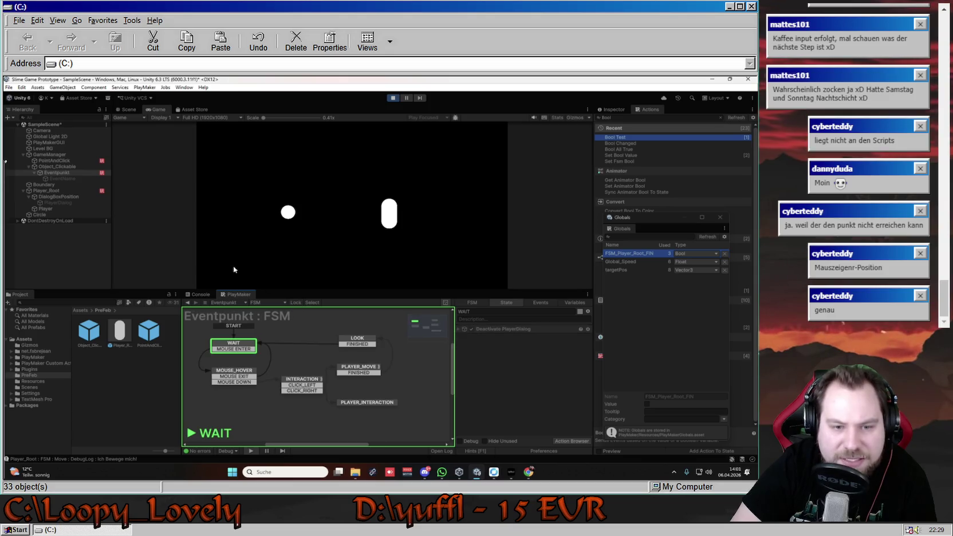
Walk the player to and from the circle, click it to trigger interaction, and inspect LOOK.
left_click(289, 213)
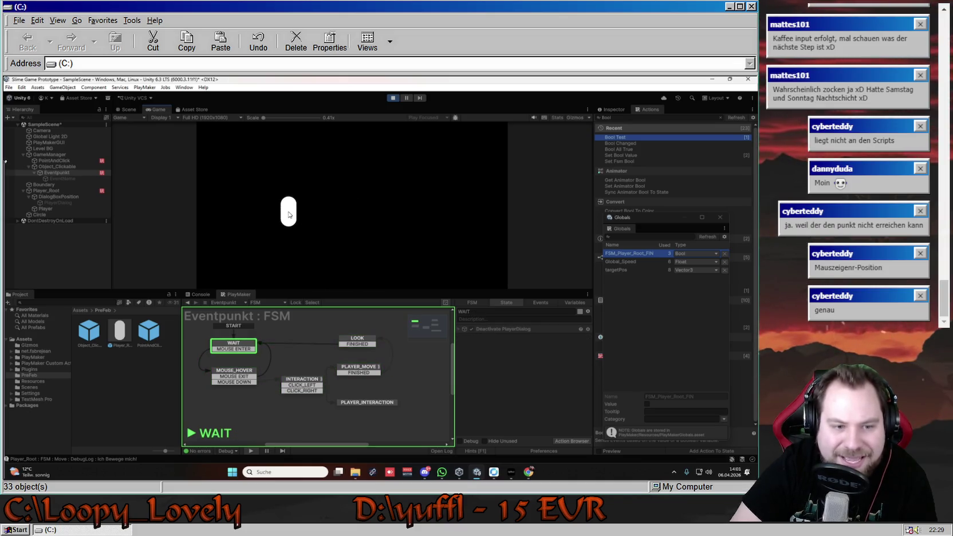
left_click(360, 219)
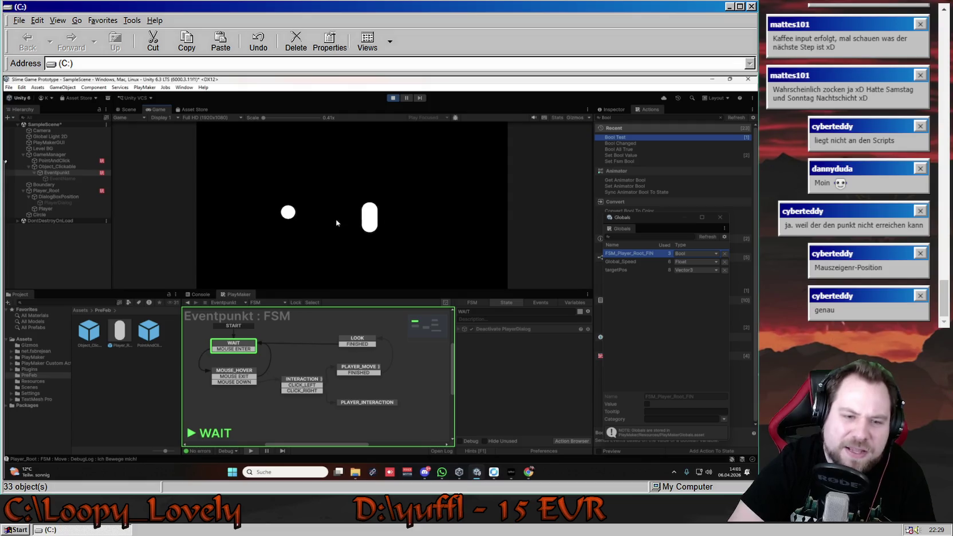
left_click(290, 213)
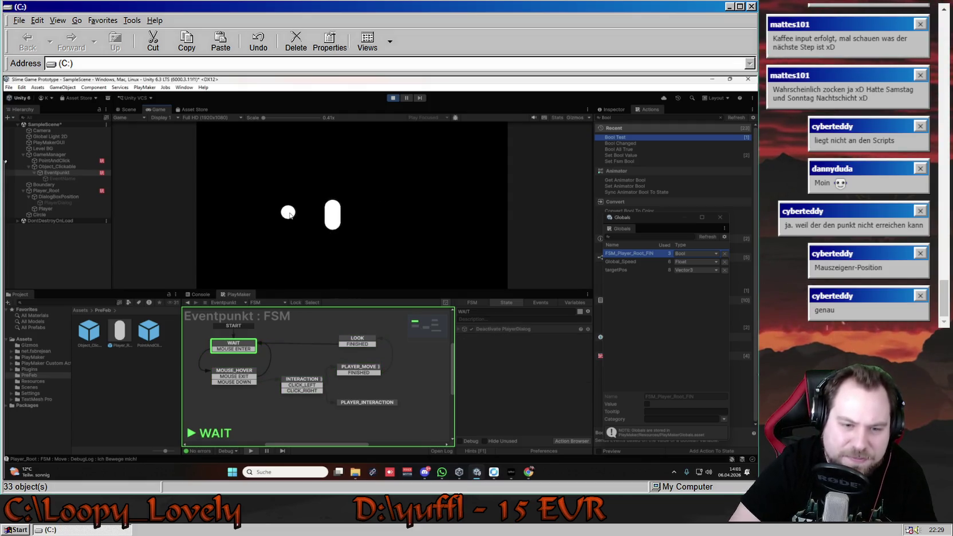
left_click(426, 223)
mouse_move(289, 214)
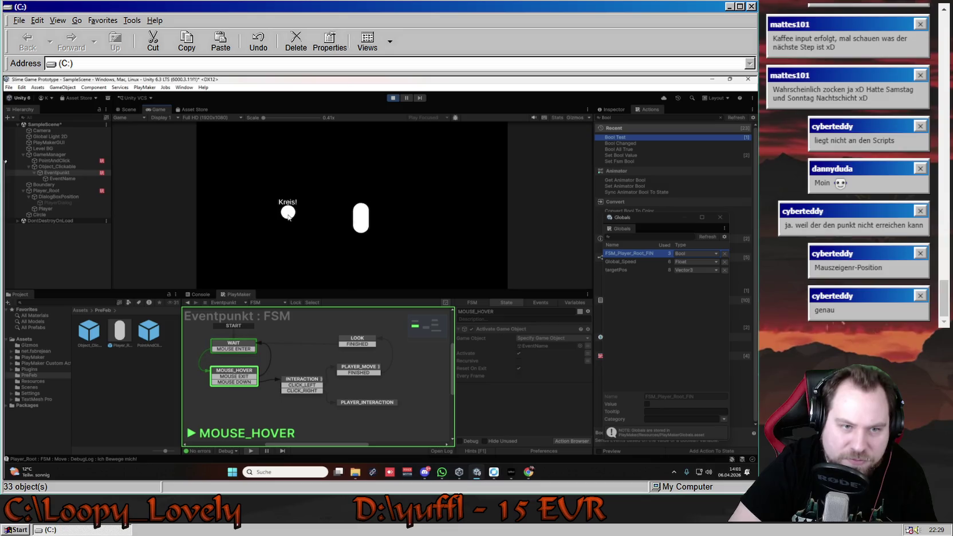
left_click(289, 213)
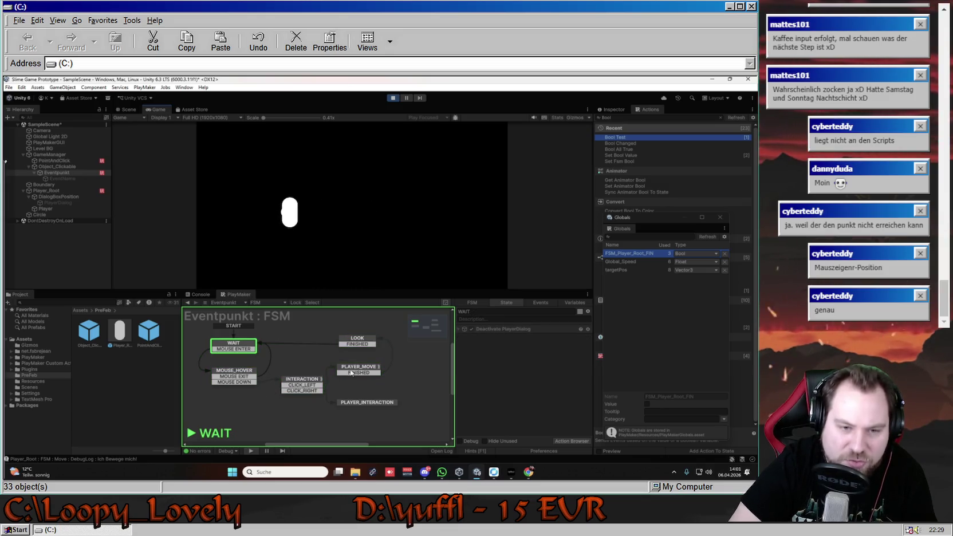
left_click(360, 341)
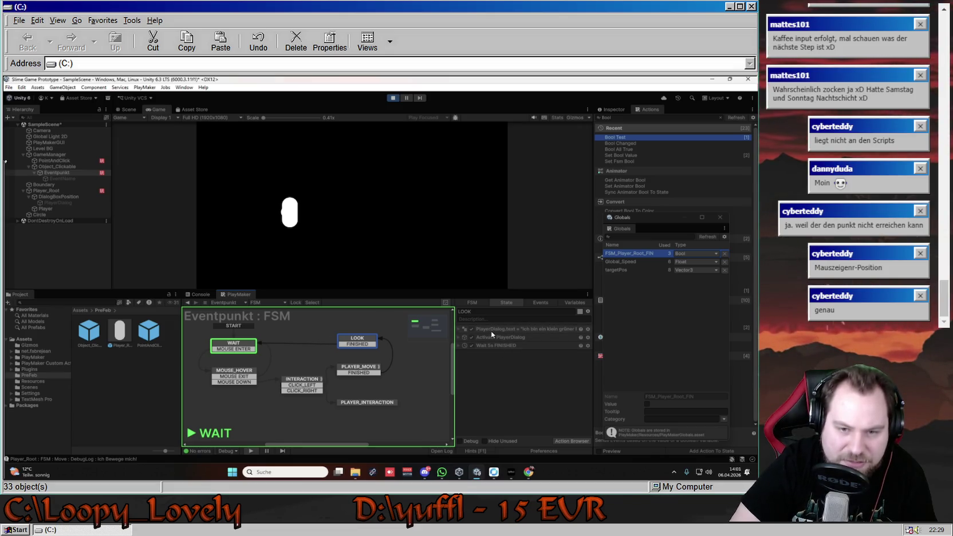
Repeat the circle interaction test, recheck LOOK's actions, and select PlayerDialog.
left_click(374, 212)
left_click(283, 216)
left_click(419, 217)
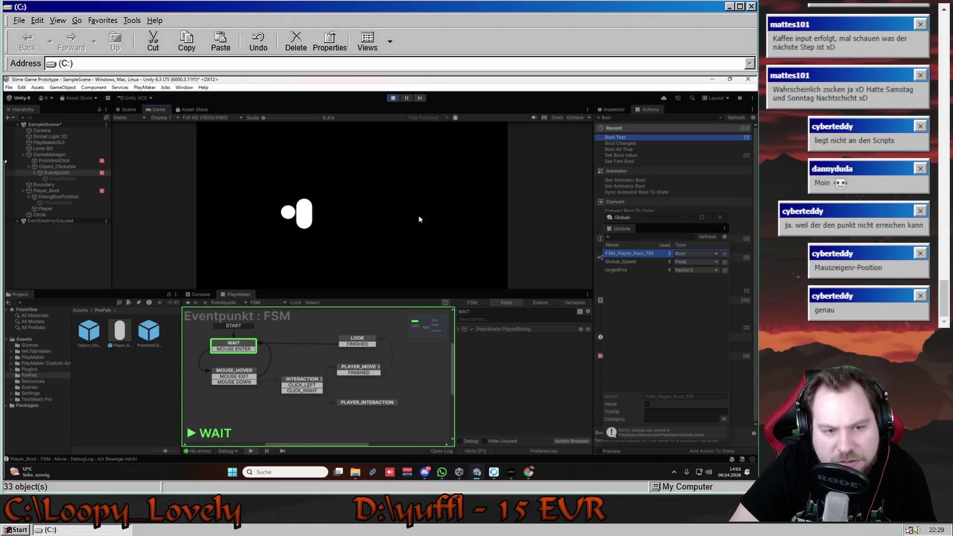
left_click(290, 214)
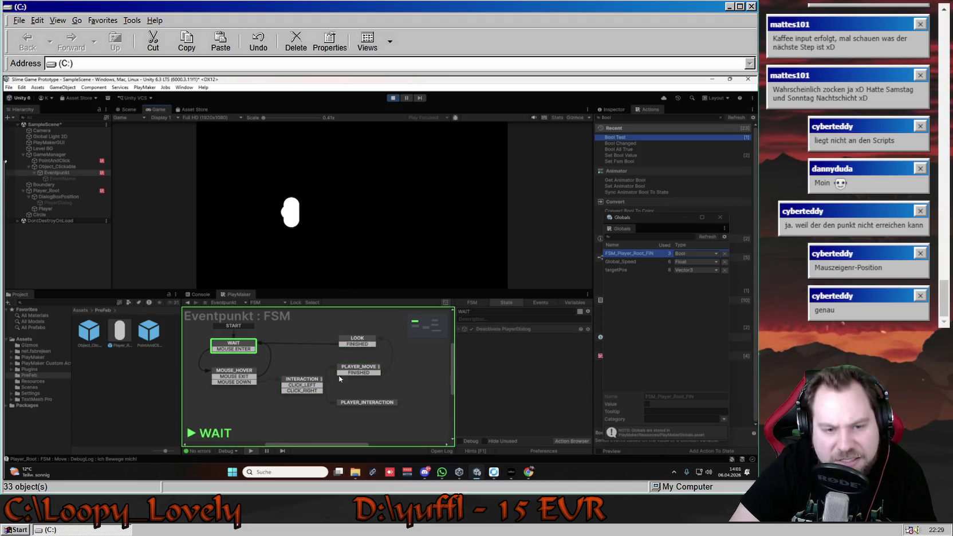
left_click(360, 343)
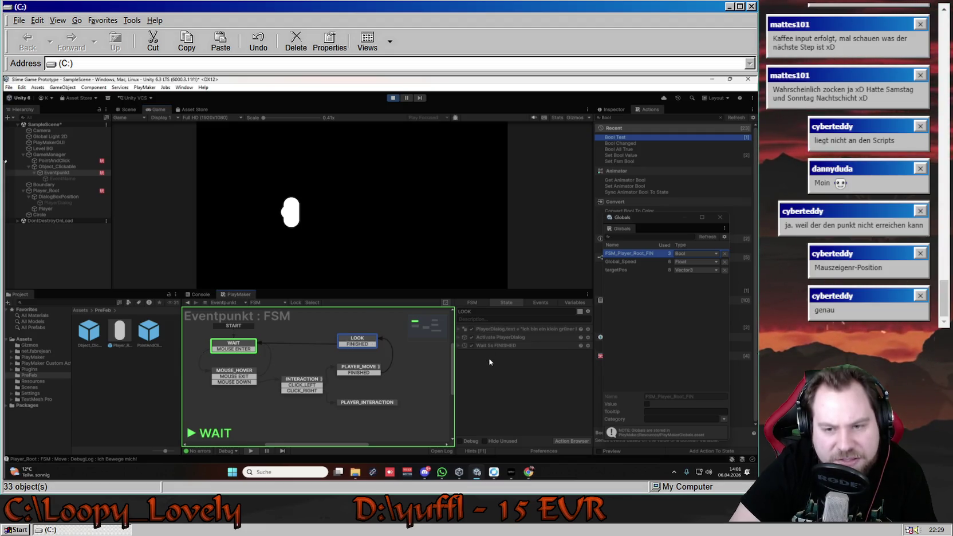
left_click(58, 202)
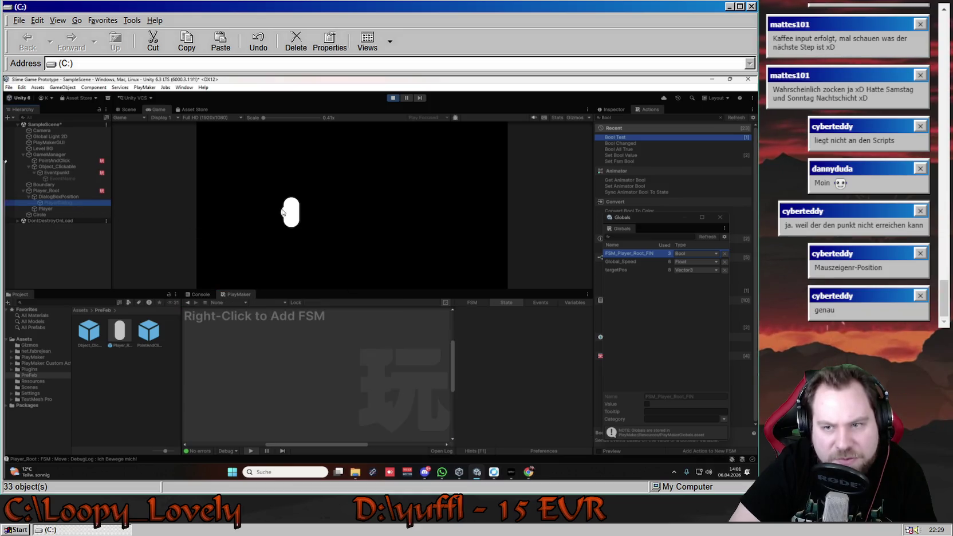
Show PlayerDialog's properties, close the global variables window, and move the player off the circle.
left_click(621, 110)
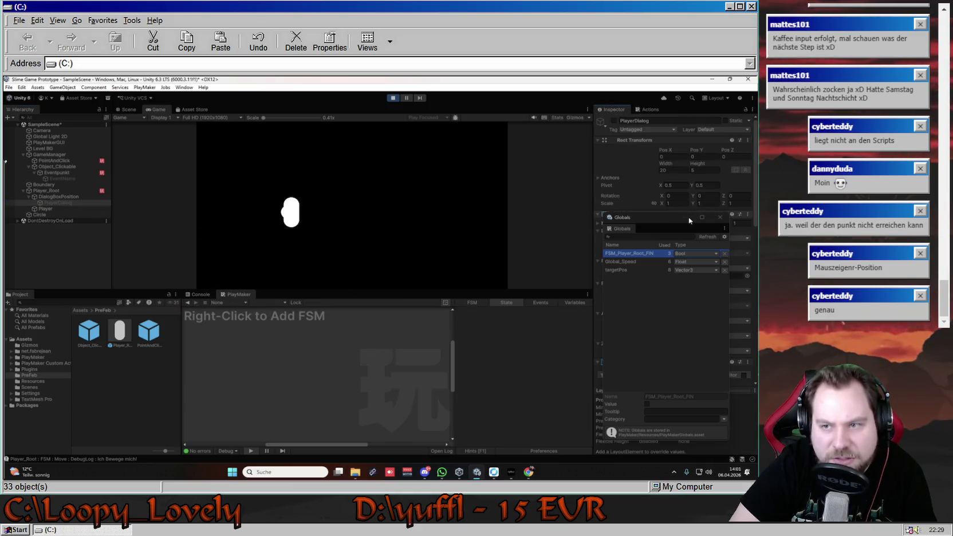
left_click(718, 218)
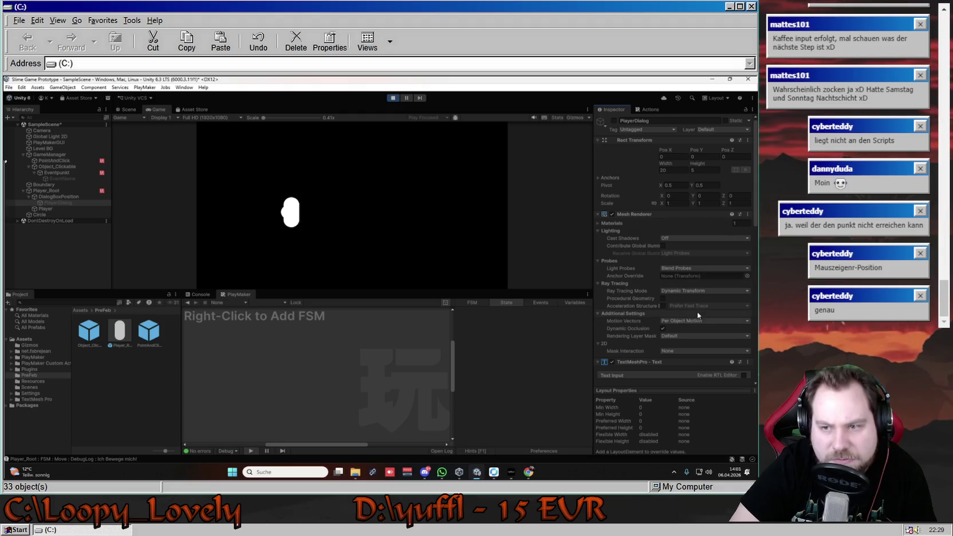
scroll(682, 309, "down", 3)
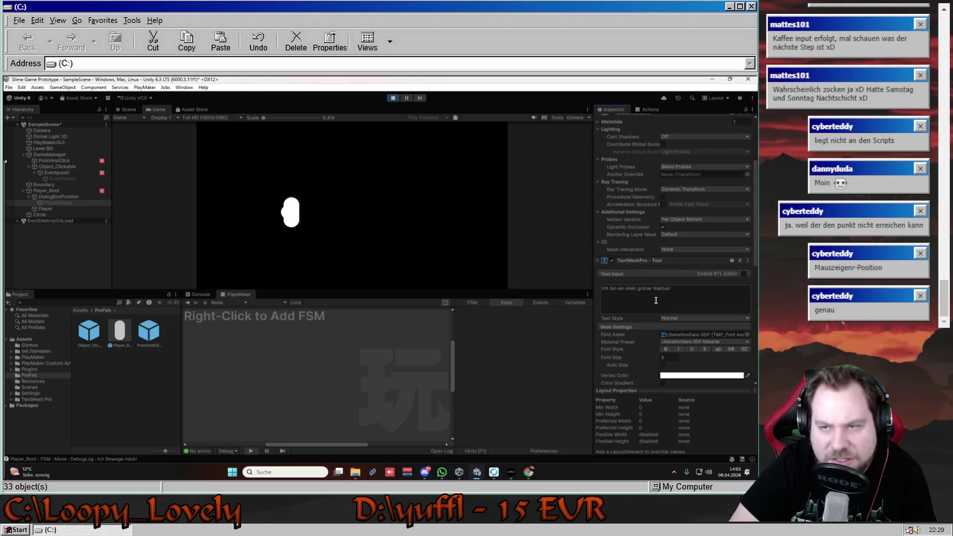
left_click(367, 210)
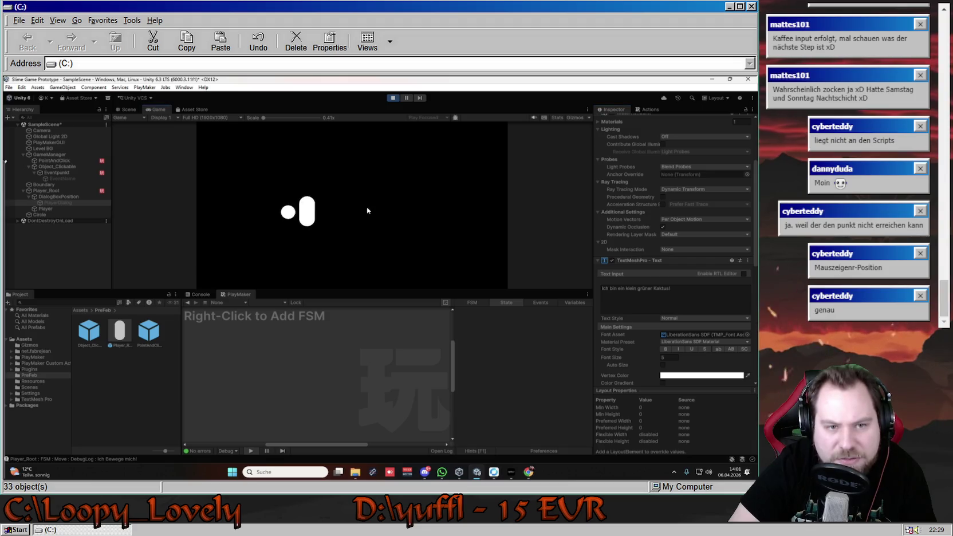
In Eventpunkt's LOOK state, edit the set-text action's dialog line to remove the word Kaktus.
left_click(63, 173)
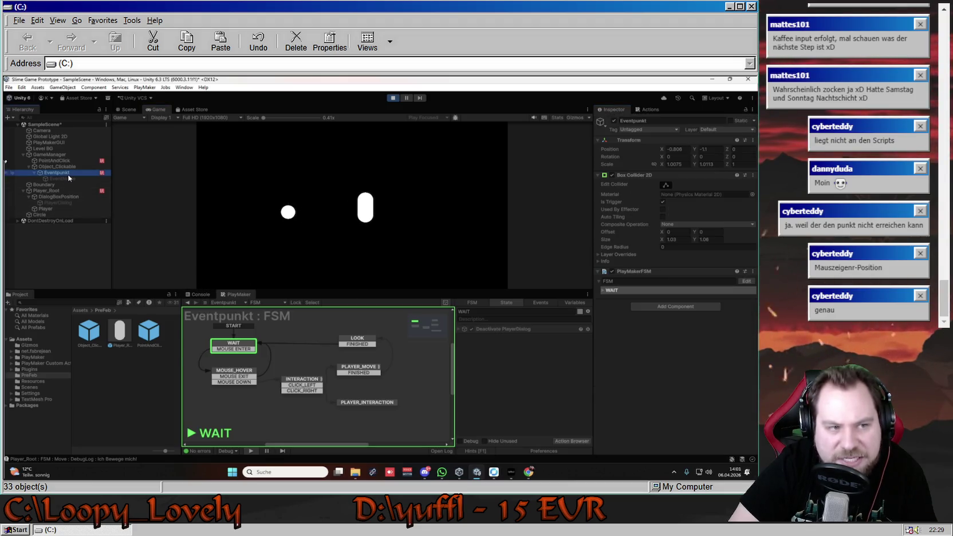
left_click(358, 343)
left_click(526, 332)
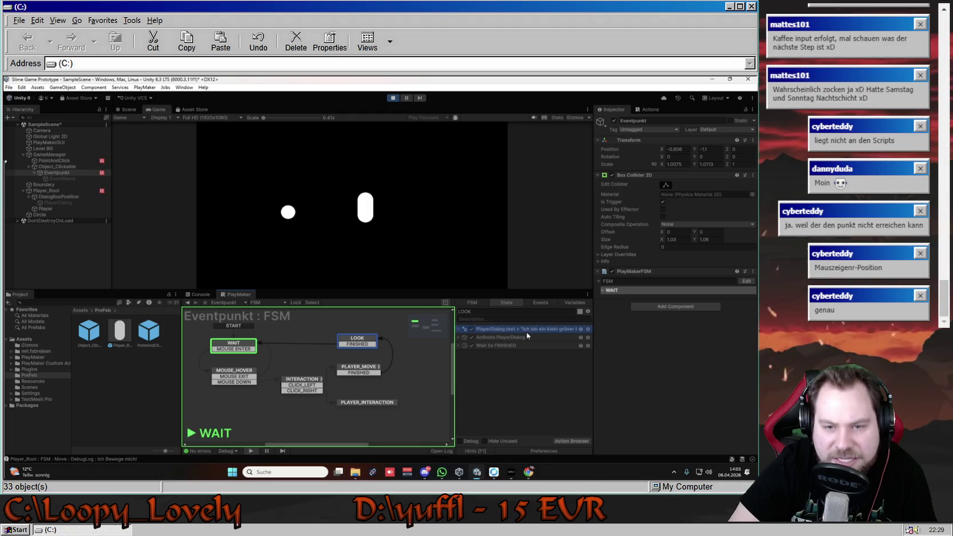
left_click(461, 330)
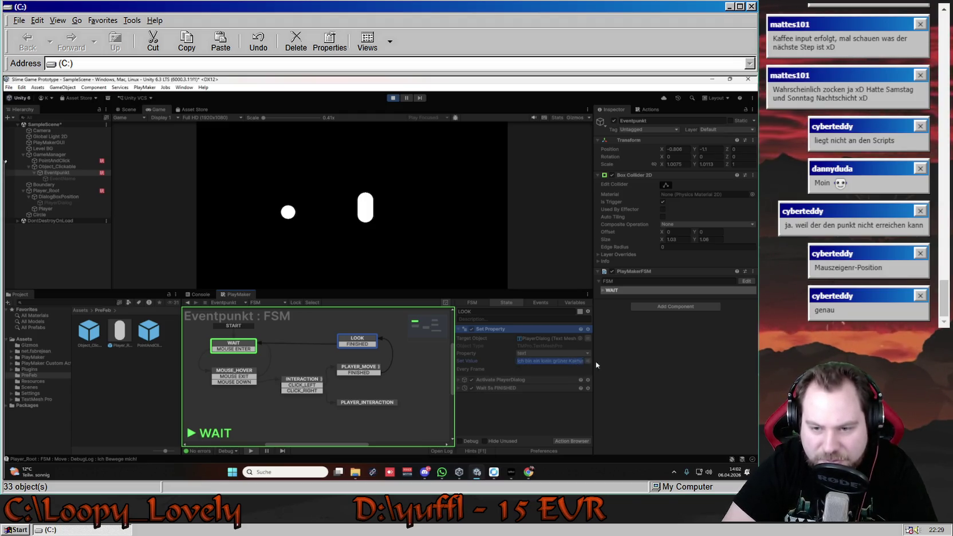
left_click(579, 360)
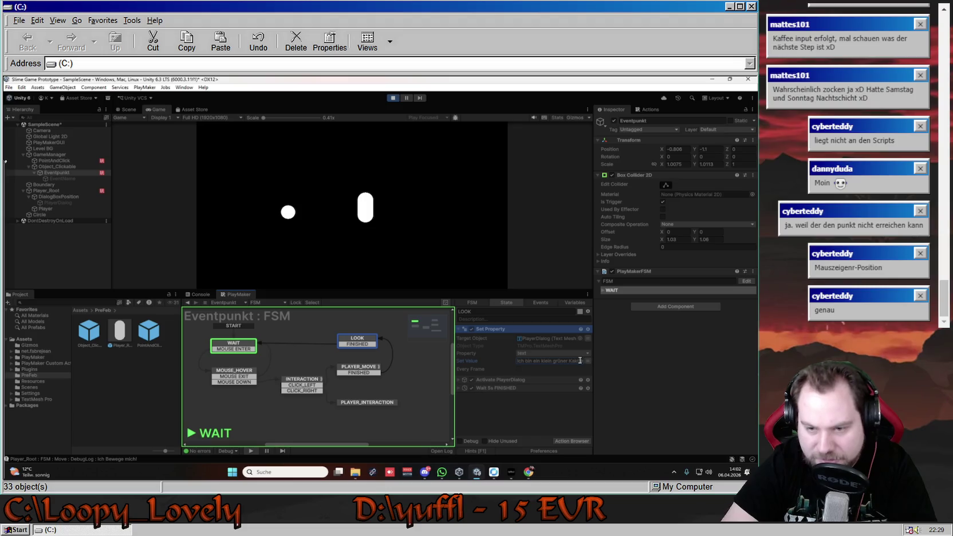
key("BackSpace")
key("BackSpace")
key("BackSpace")
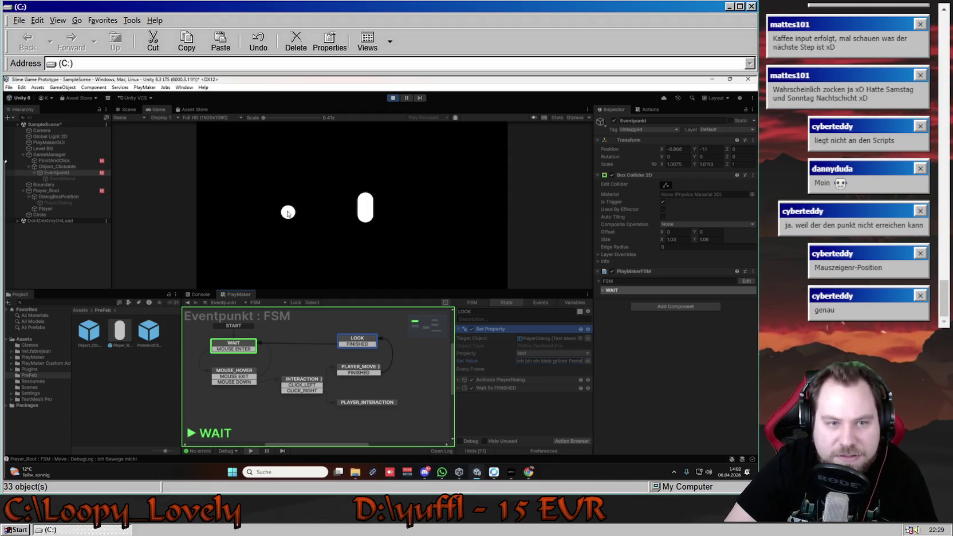
Walk the player onto the circle, check PlayerDialog's text, then stop play mode.
mouse_move(291, 213)
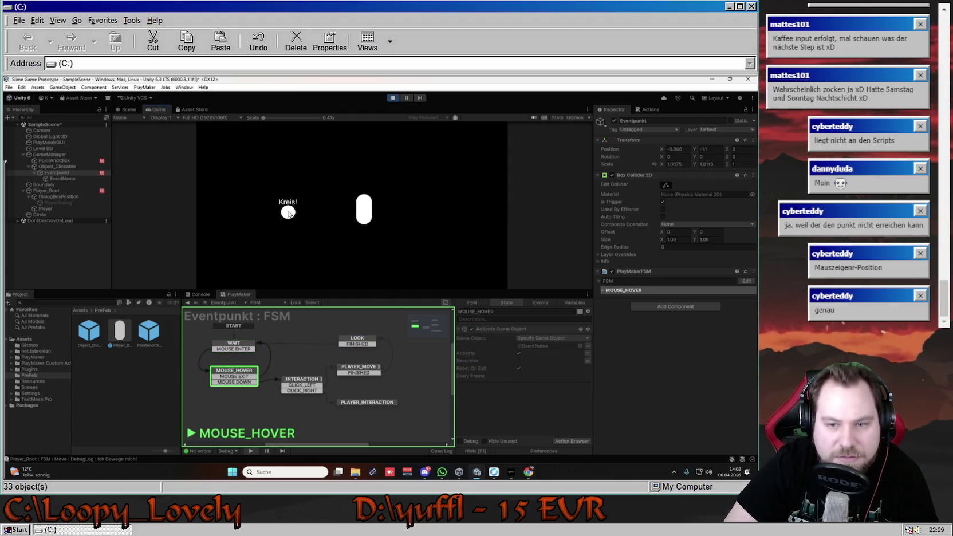
left_click(290, 213)
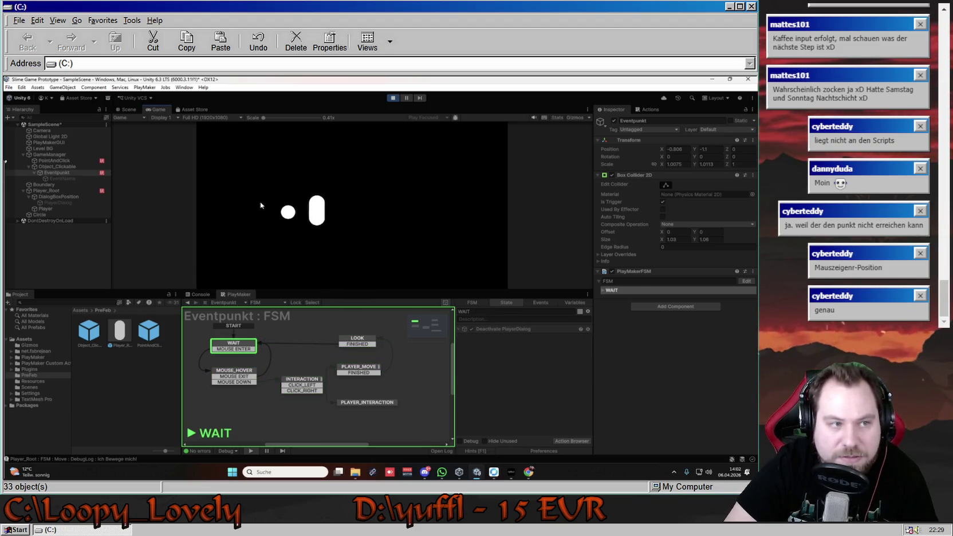
left_click(71, 202)
scroll(650, 272, "down", 5)
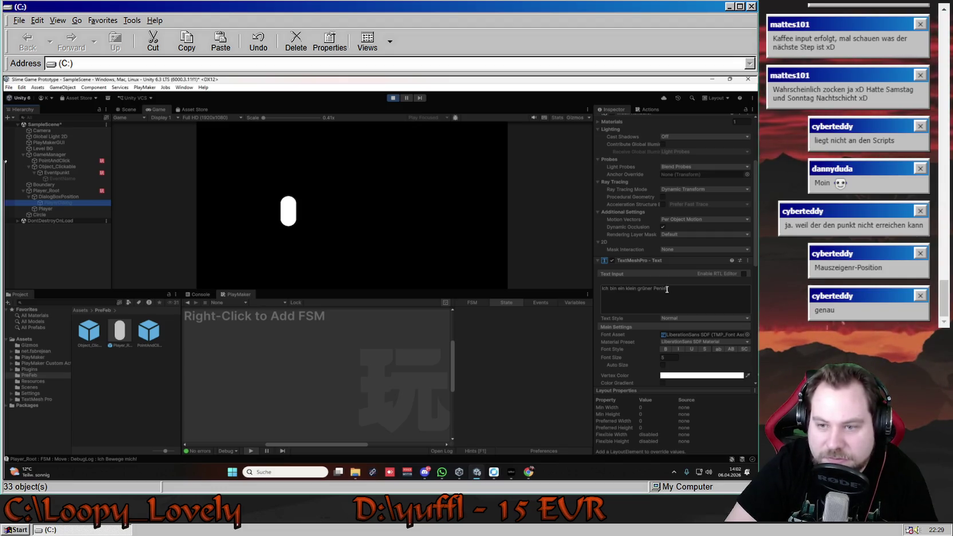
left_click(393, 98)
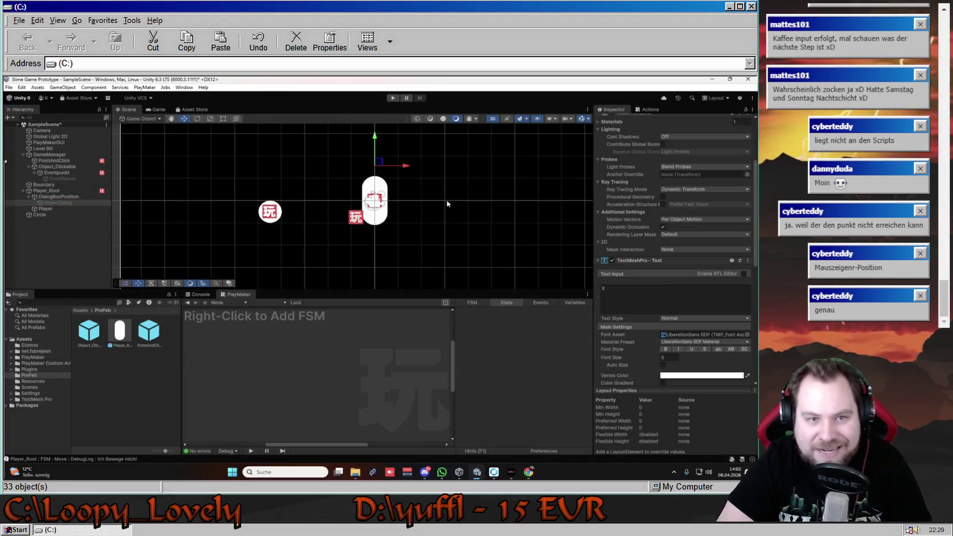
Inspect Player_Root's SEND_TO_EVENTPUNKT_FSM and Idel states, then return to Eventpunkt's FSM.
left_click(68, 172)
left_click(59, 209)
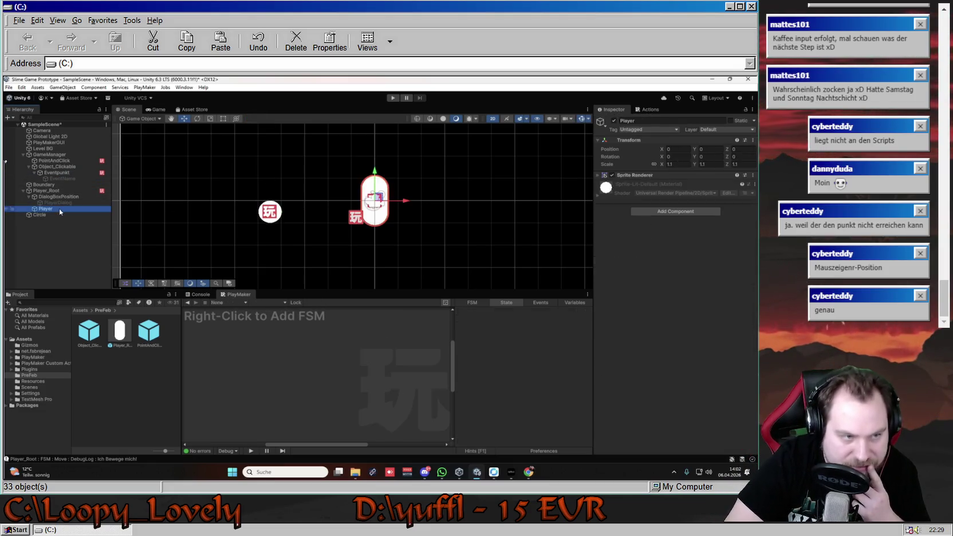
left_click(63, 191)
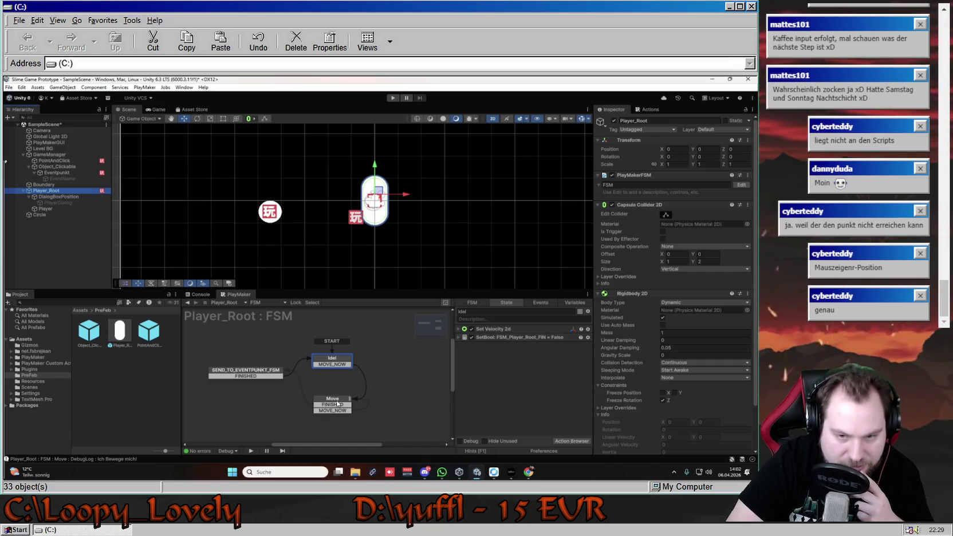
left_click(246, 371)
left_click(334, 364)
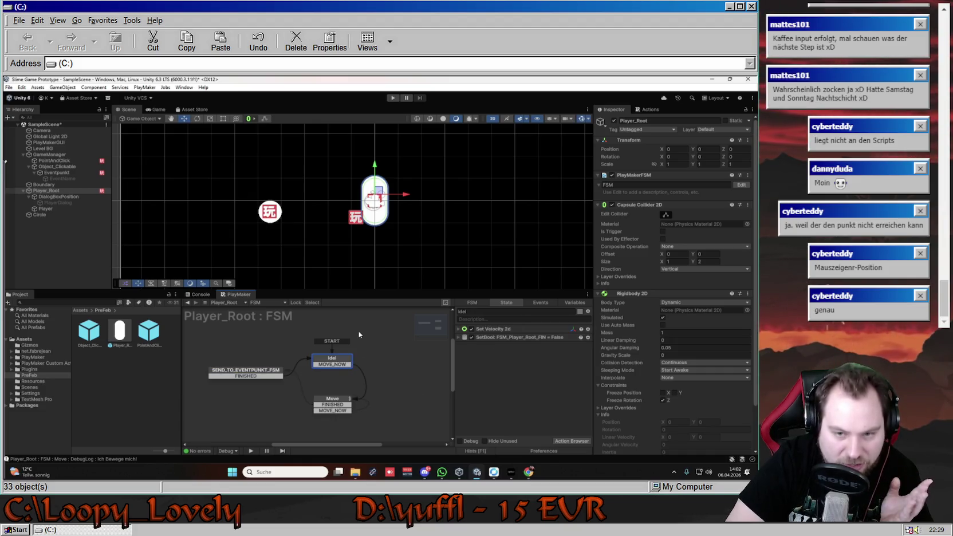
left_click(55, 172)
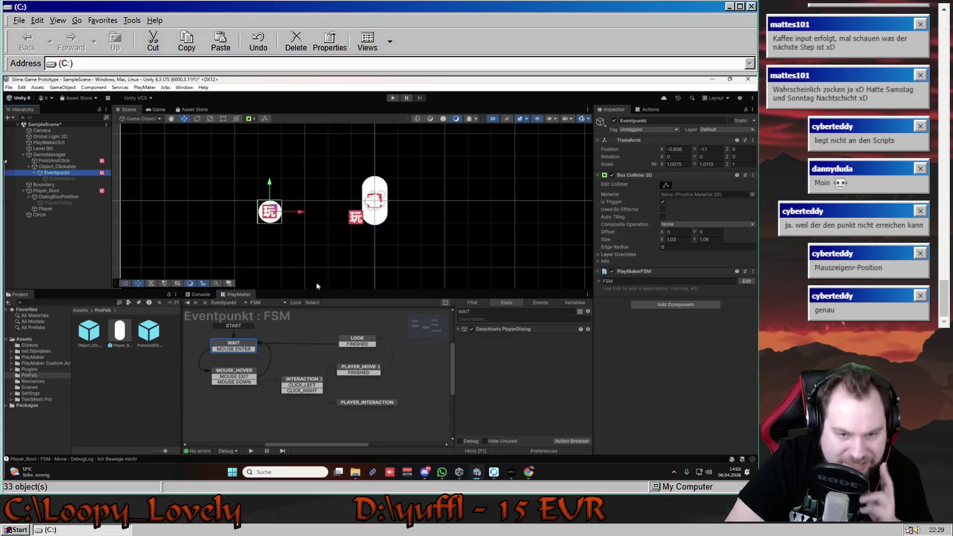
Check PLAYER_MOVE's Bool Test and LOOK's actions, expanding and collapsing Activate PlayerDialog.
left_click(360, 368)
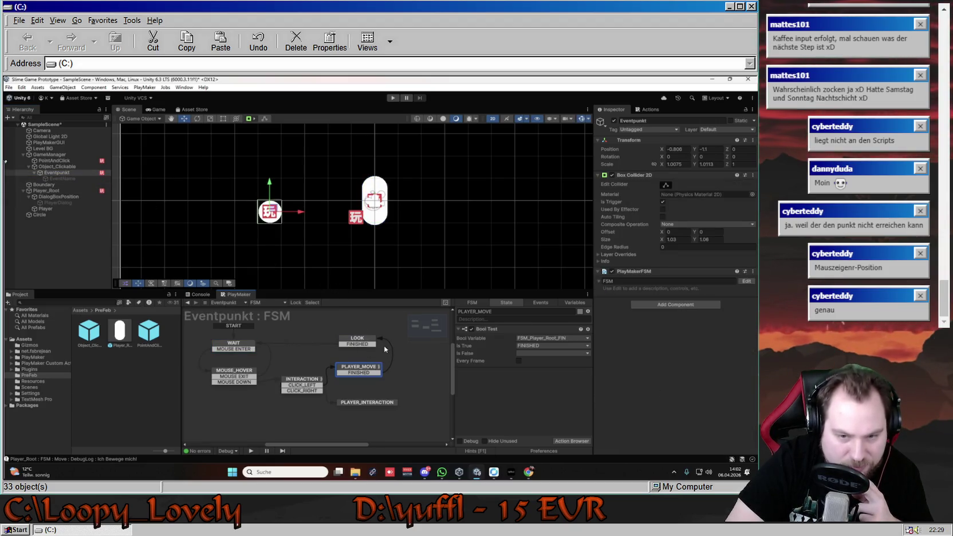
left_click(360, 340)
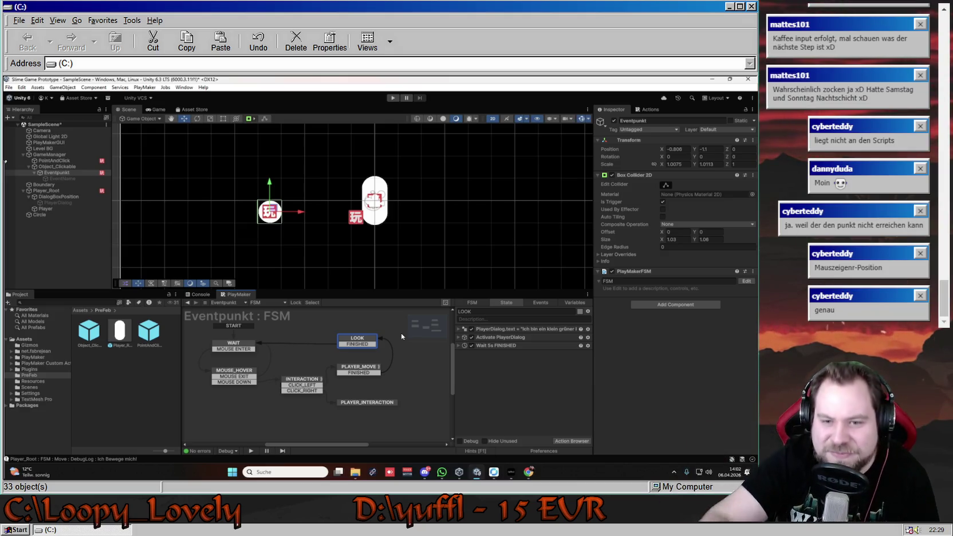
left_click(498, 338)
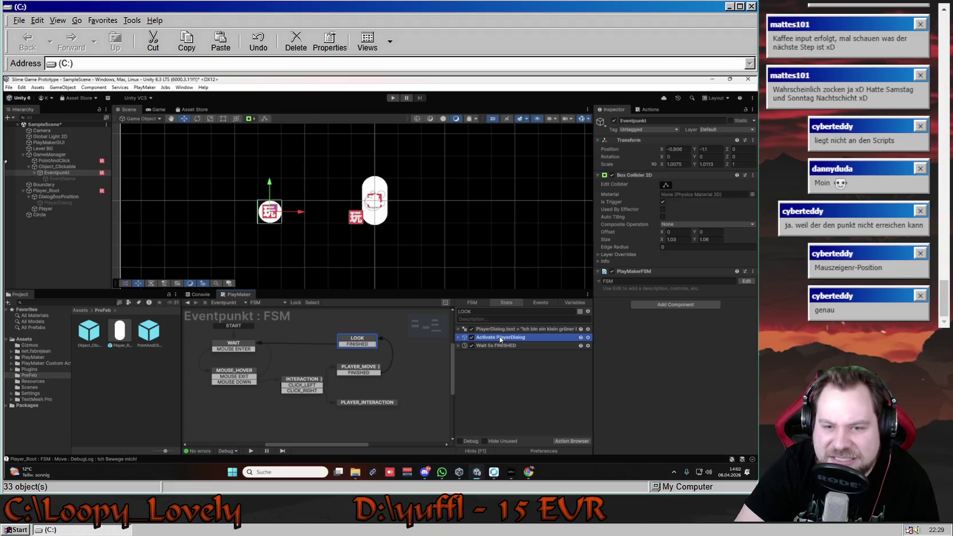
left_click(460, 338)
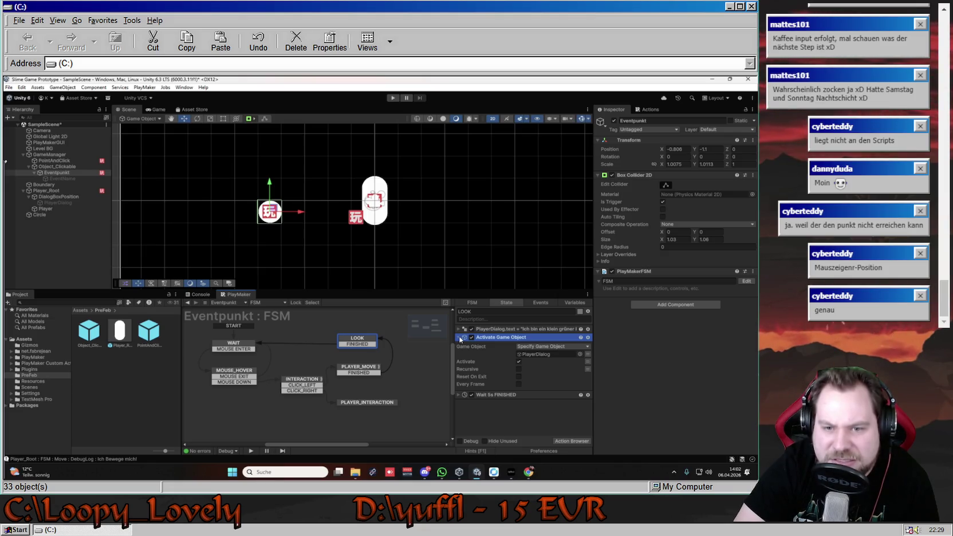
left_click(460, 338)
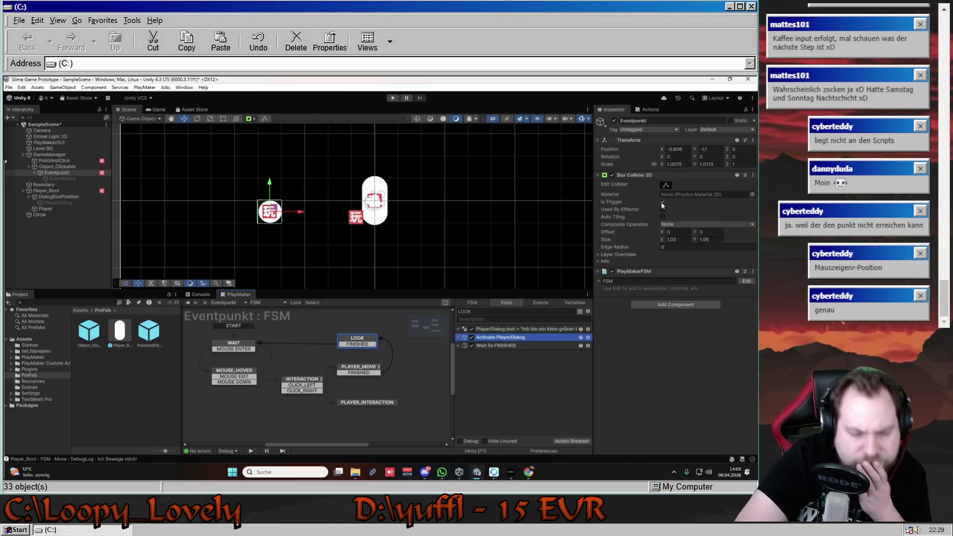
Collapse the PlayMakerFSM component and leave the Box Collider 2D's Is Trigger turned off.
left_click(663, 202)
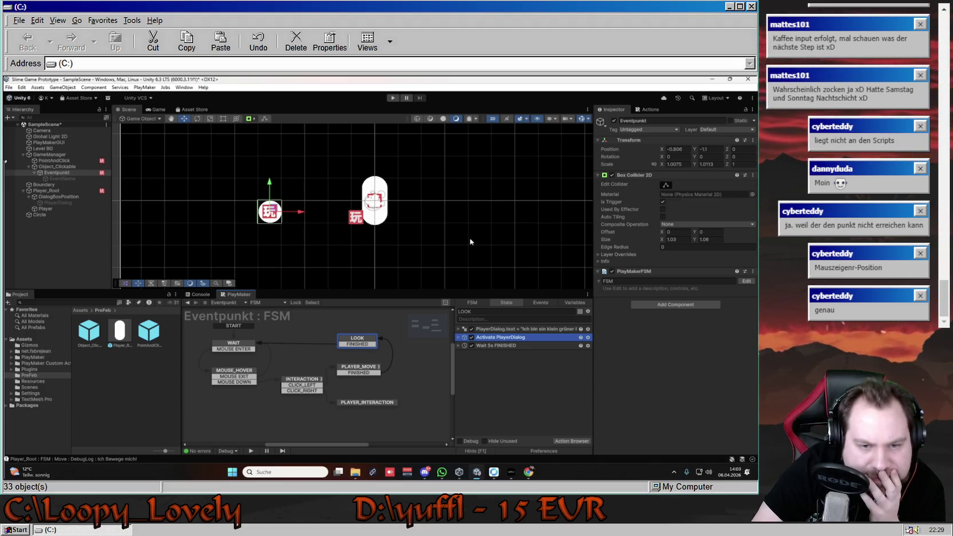
left_click(663, 201)
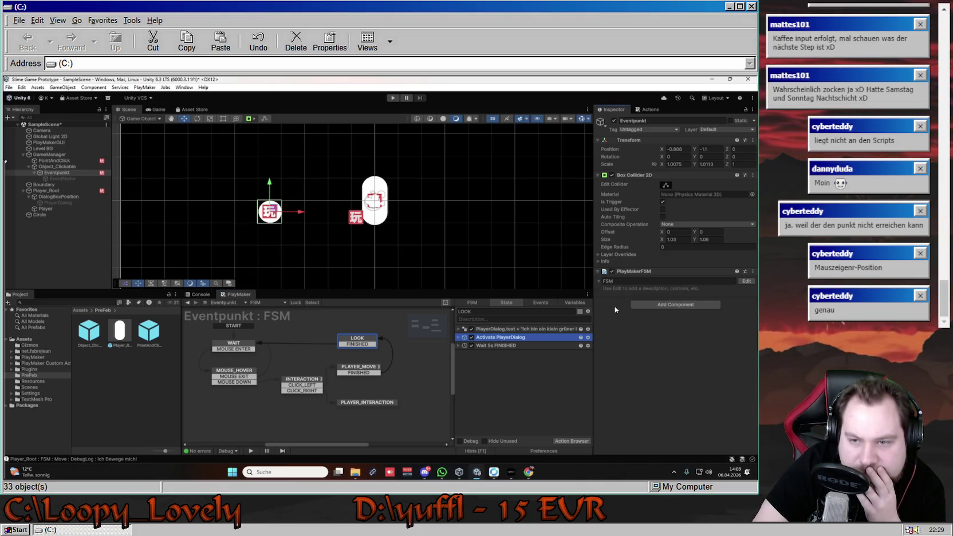
left_click(599, 273)
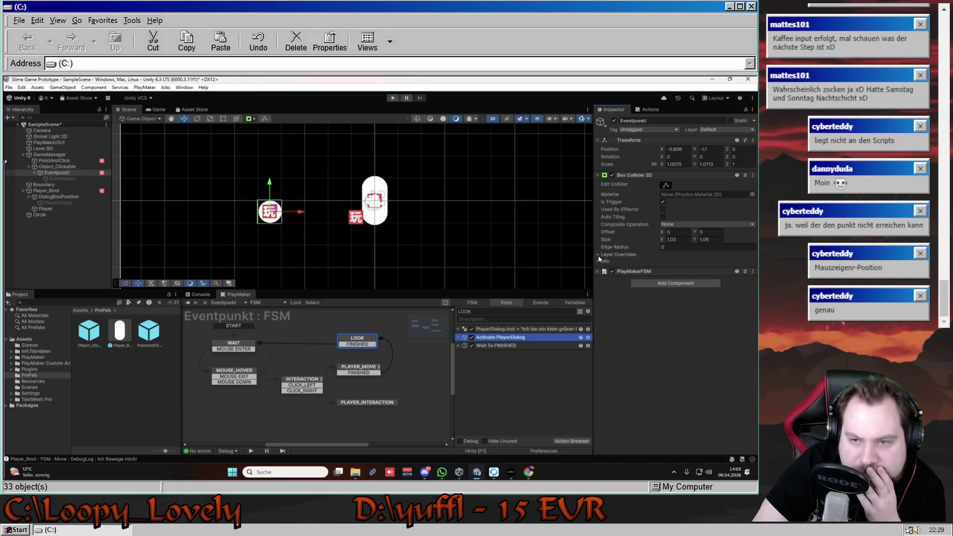
left_click(685, 226)
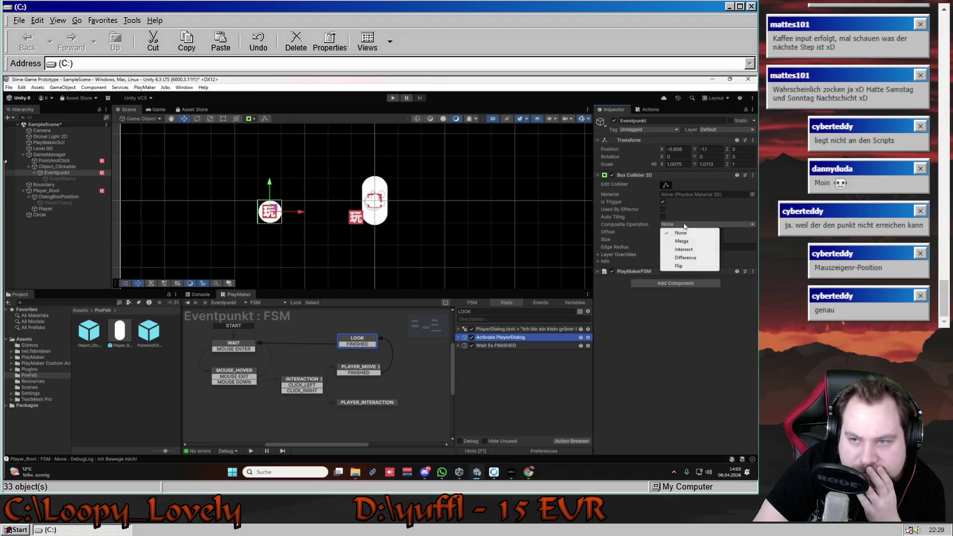
left_click(671, 204)
left_click(665, 202)
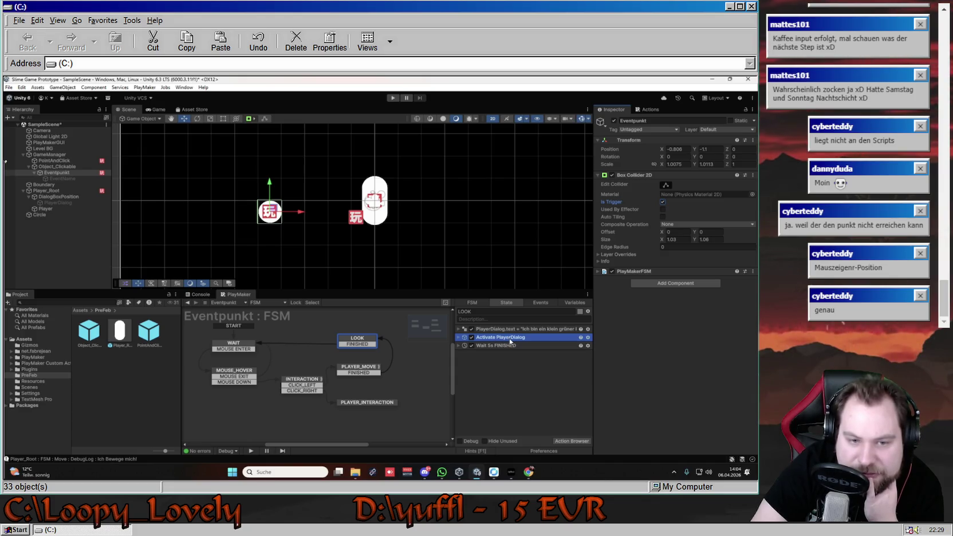
Recheck PLAYER_MOVE and LOOK, selecting LOOK's Wait 5s FINISHED action.
left_click(362, 373)
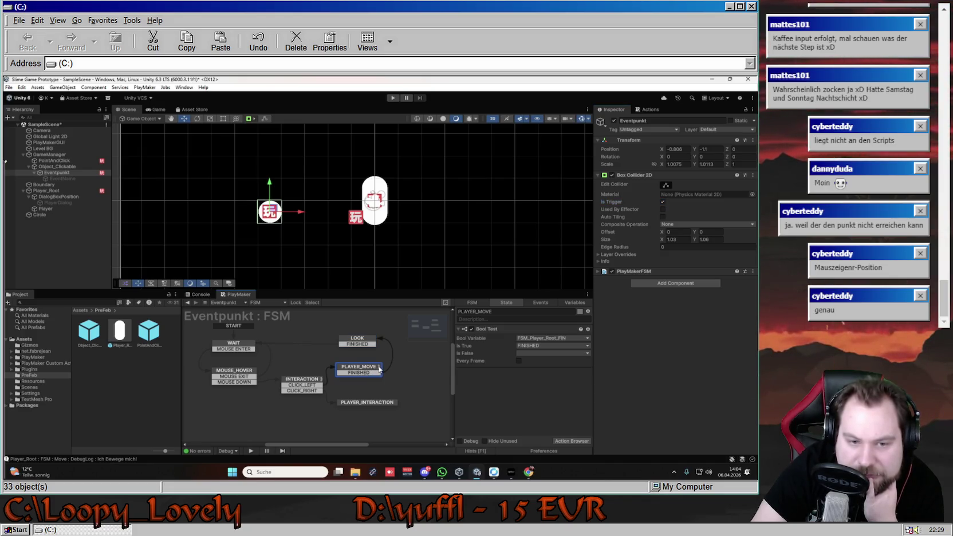
left_click(371, 341)
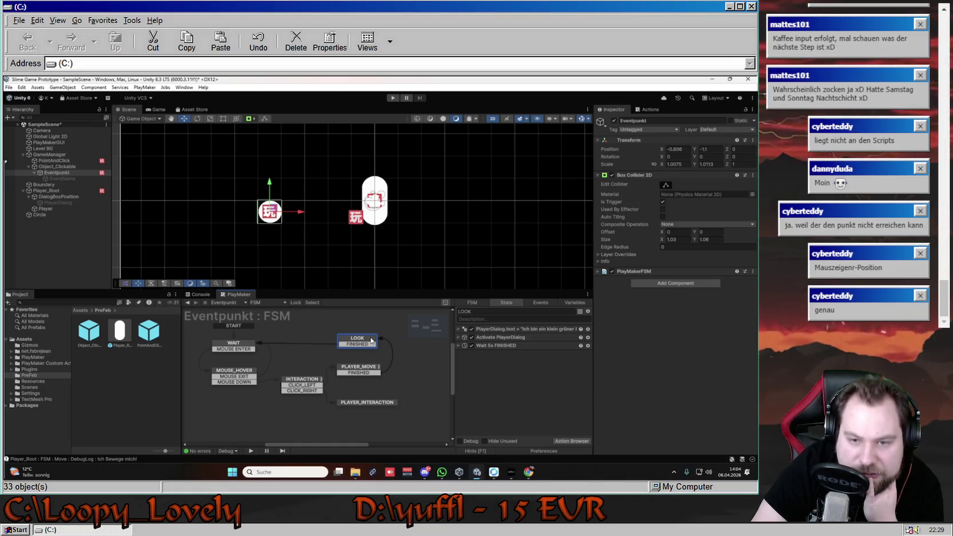
left_click(500, 345)
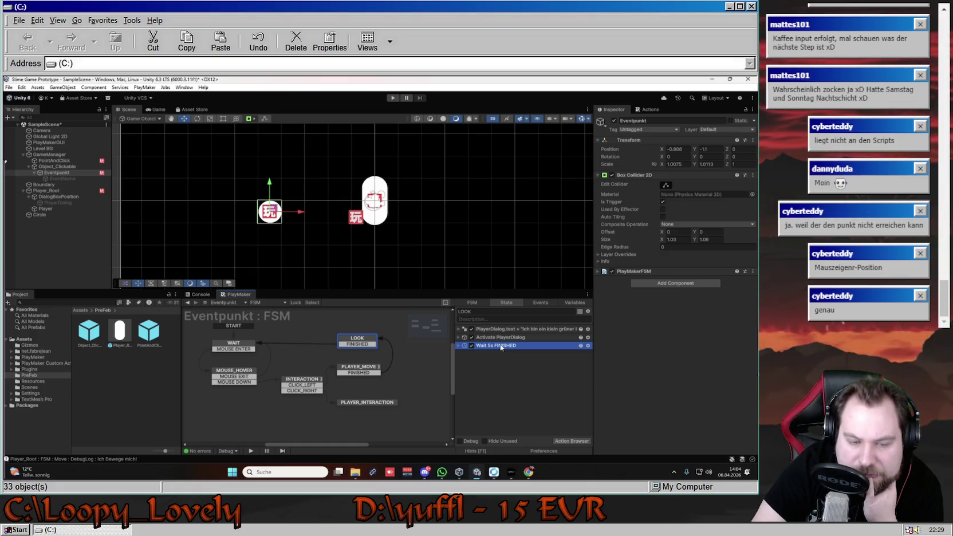
Add a new state, Zustand 1, to the Eventpunkt FSM graph.
left_click_drag(354, 446, 364, 448)
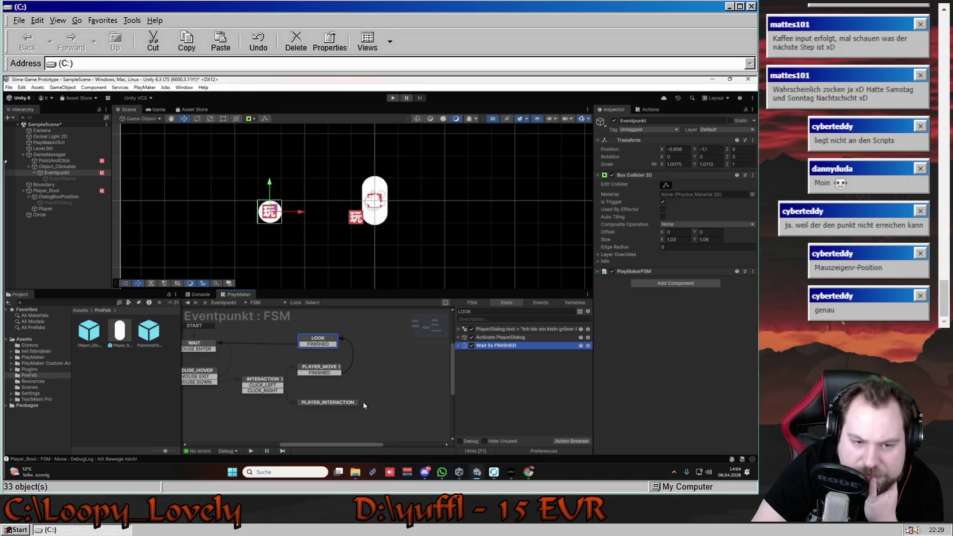
right_click(367, 342)
left_click(377, 346)
mouse_move(376, 348)
left_mouse_down()
mouse_move(342, 373)
mouse_move(383, 356)
left_mouse_up()
right_click(373, 355)
mouse_move(400, 361)
left_click(359, 378)
Give Zustand 1 a FINISHED transition linked to LOOK, then start a play test.
left_click(367, 356)
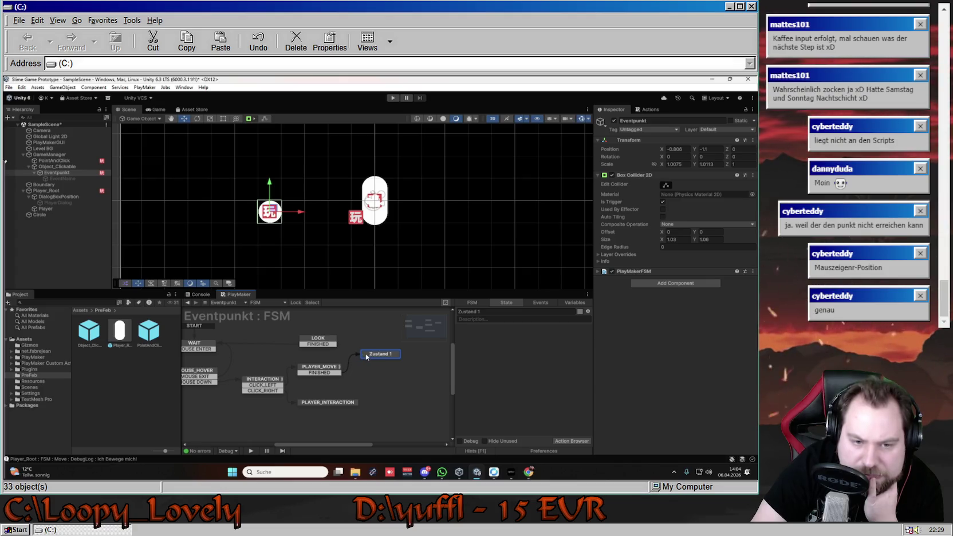
right_click(375, 357)
mouse_move(424, 359)
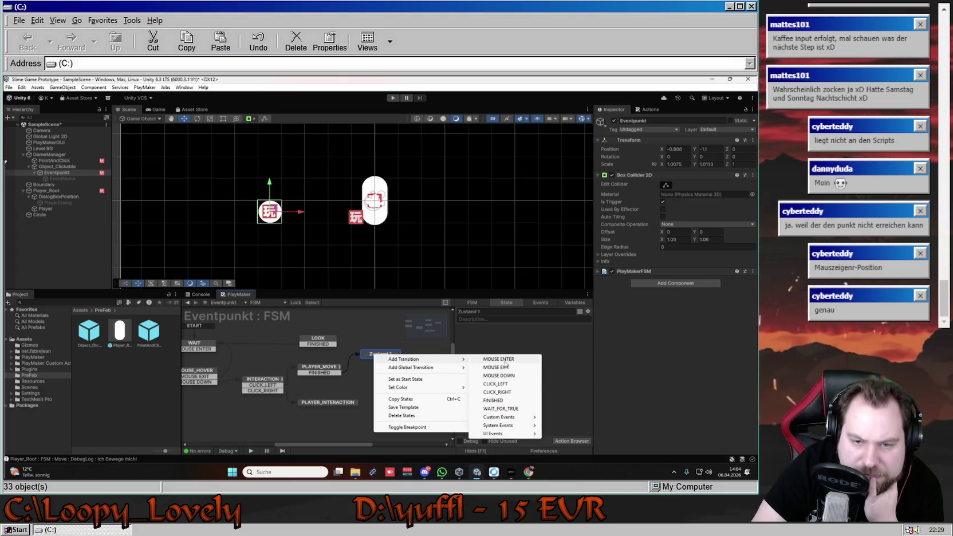
left_click(508, 401)
mouse_move(377, 363)
left_mouse_down()
mouse_move(353, 332)
mouse_move(330, 347)
left_mouse_up()
left_click(394, 98)
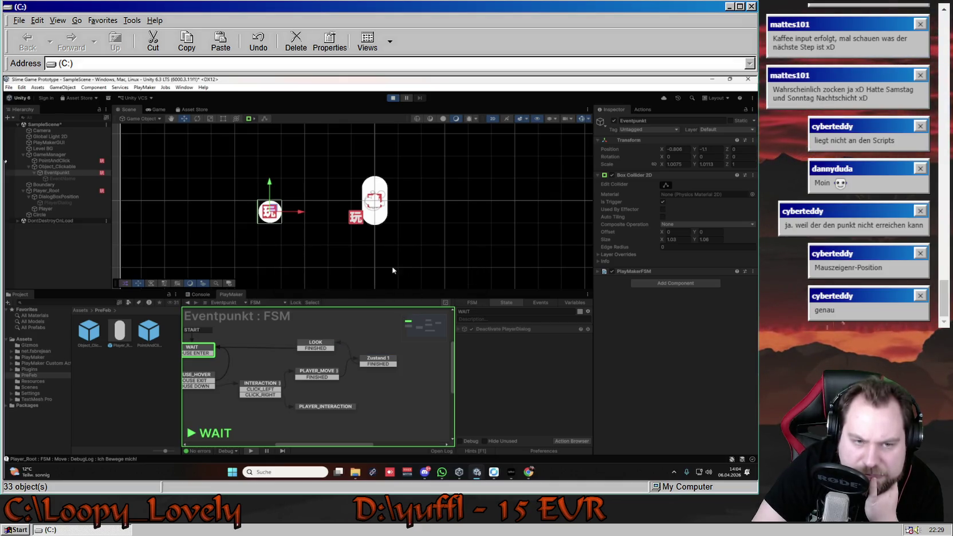
In the play test, send the player to the circle, then stop playing.
left_click(293, 214)
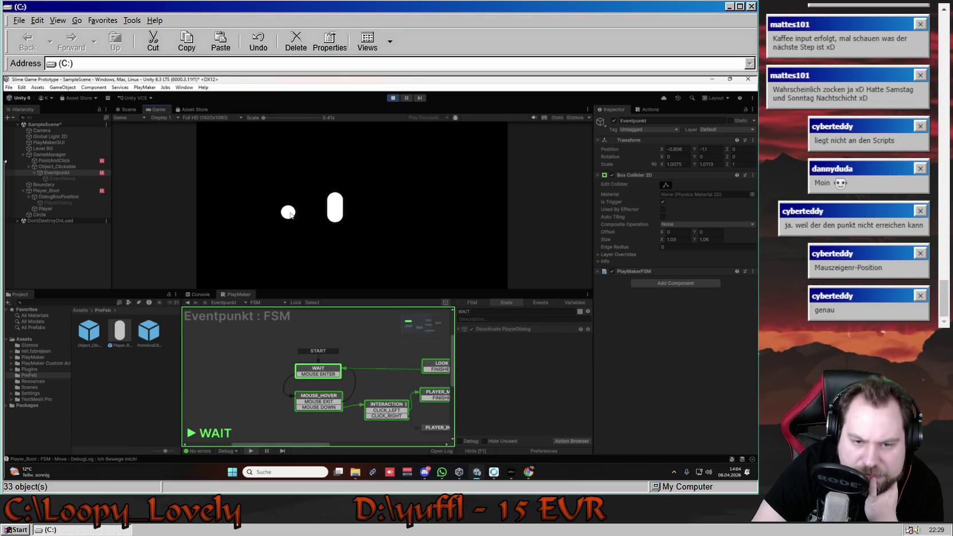
left_click_drag(318, 448, 350, 435)
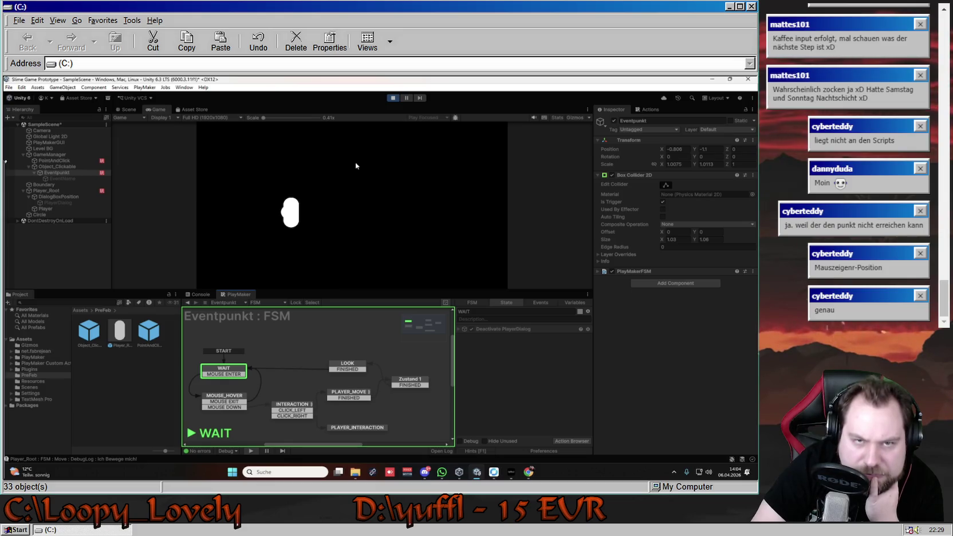
left_click(394, 98)
Delete the Zustand 1 state from the Eventpunkt FSM.
left_click(415, 379)
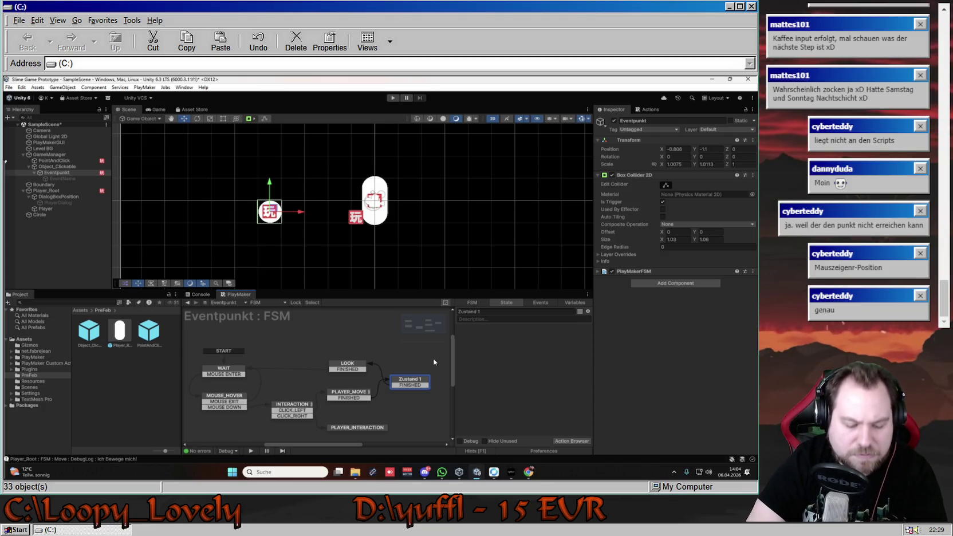
key("Delete")
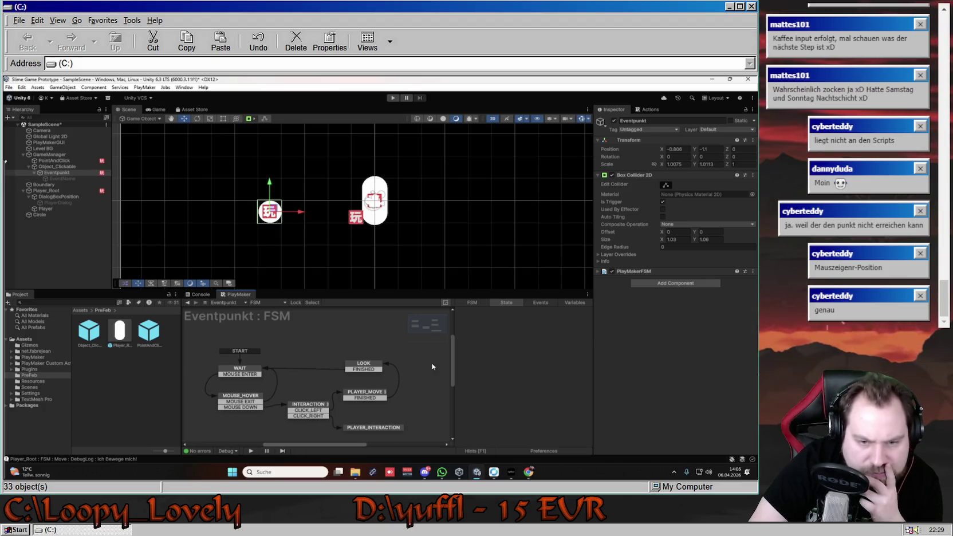
left_click_drag(450, 359, 452, 370)
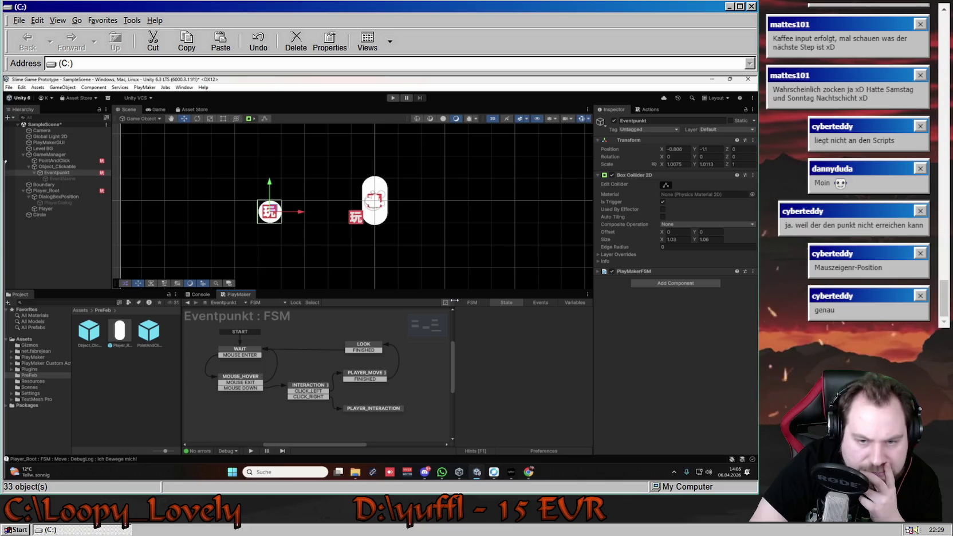
Review the FSM settings and the PLAYER_MOVE state's Bool Test.
left_click(471, 304)
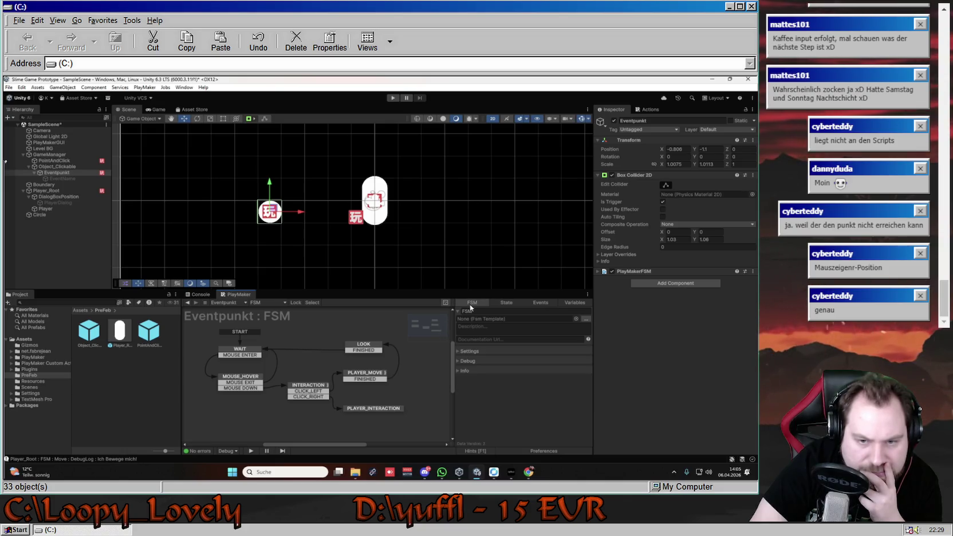
left_click(504, 303)
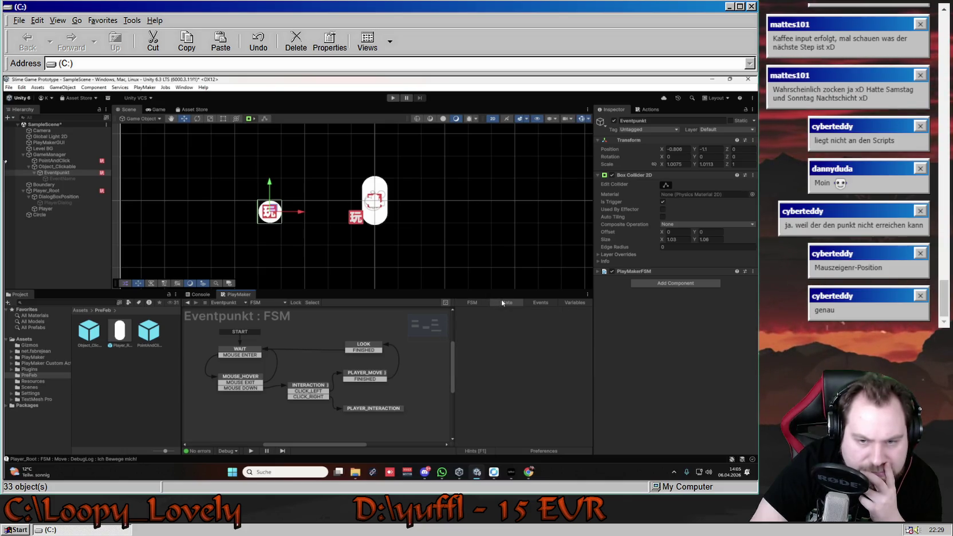
left_click(383, 380)
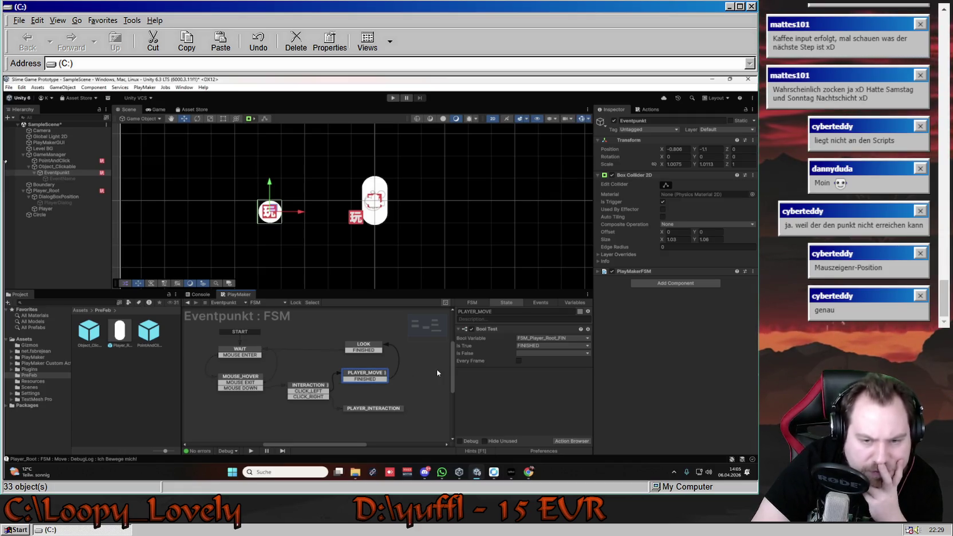
Inspect LOOK's actions: the dialog-text Set Property and Activate PlayerDialog.
left_click(370, 348)
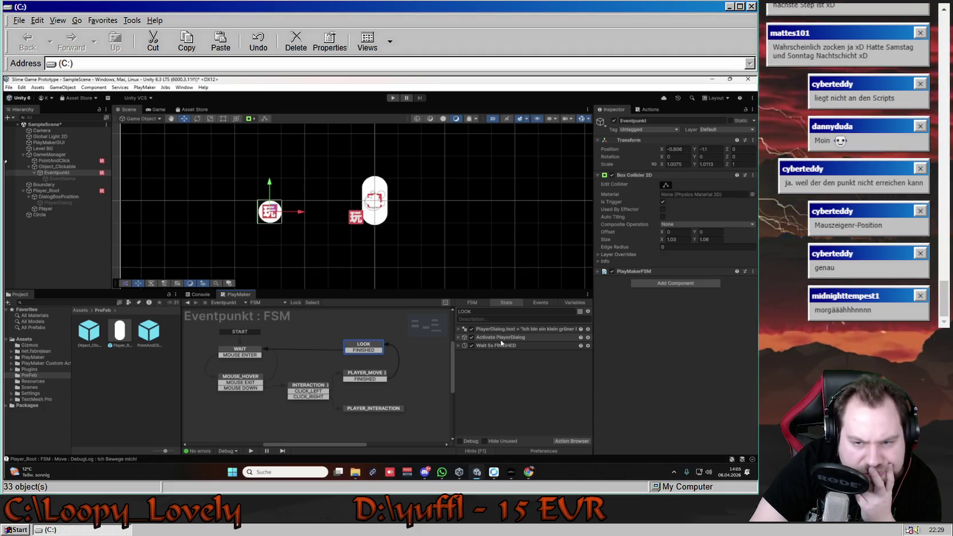
left_click(506, 330)
left_click(459, 329)
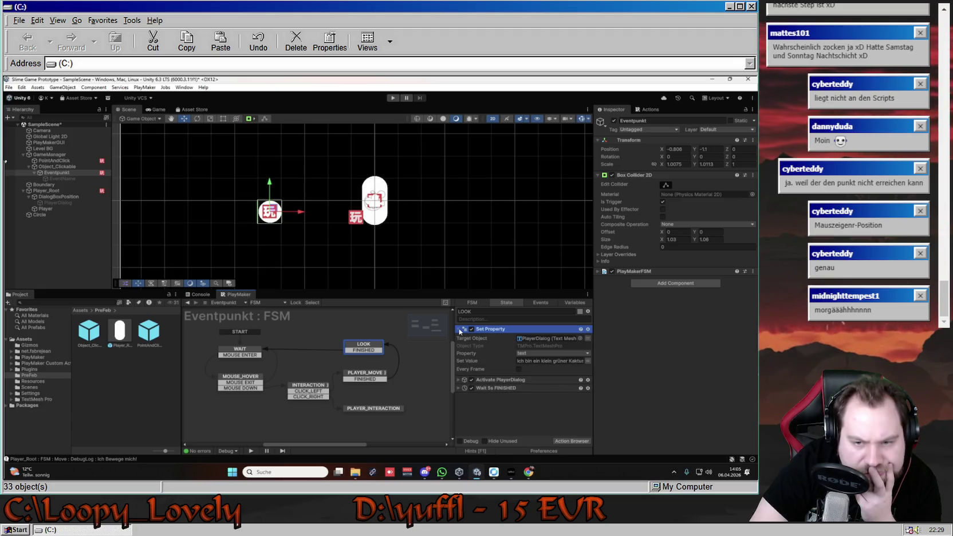
left_click(461, 330)
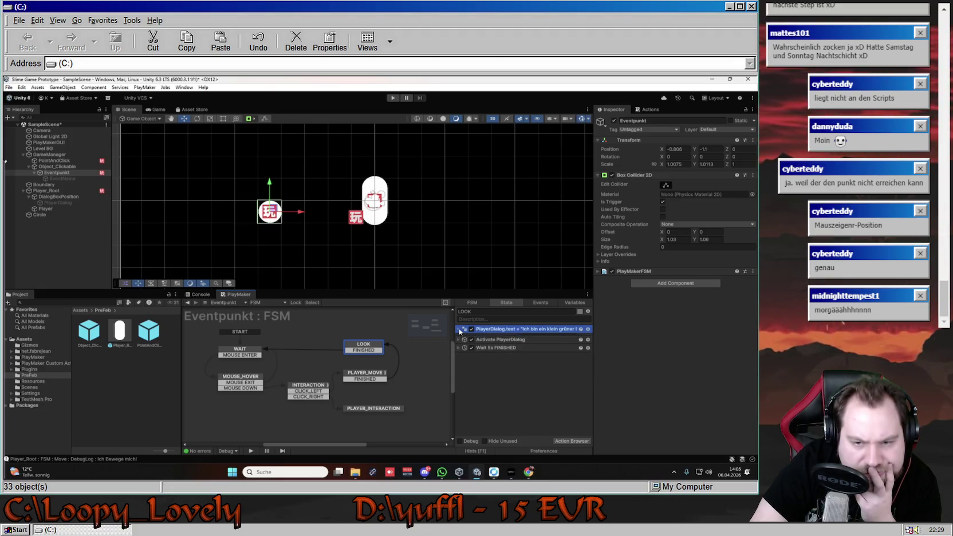
left_click(490, 339)
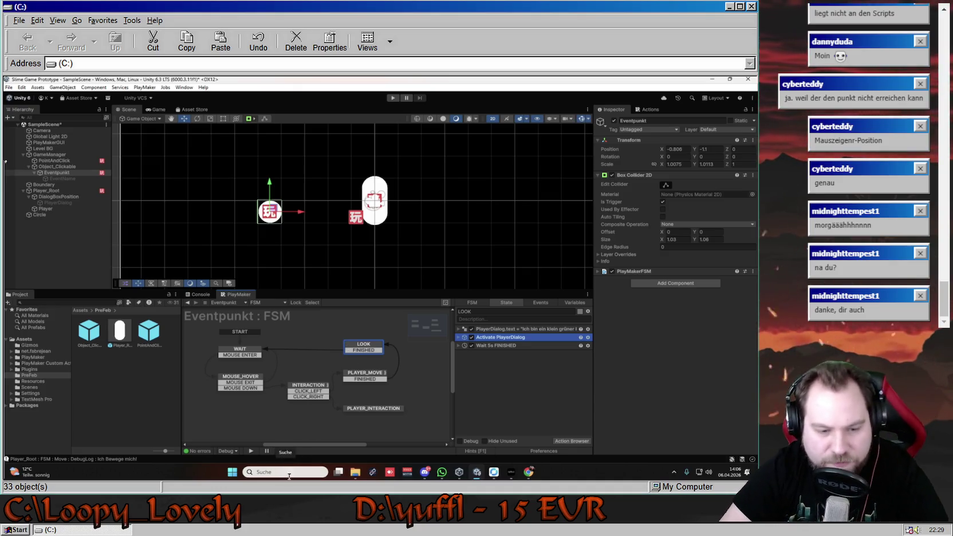
Snip the Unity editor with Snipping Tool, then open the Player_Root object's FSM.
left_click(291, 472)
type("s")
key("Return")
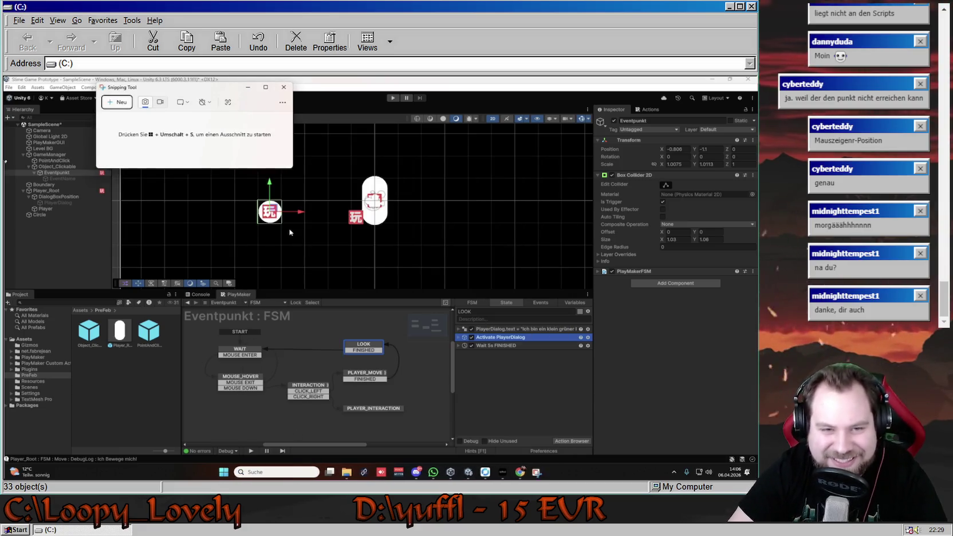
left_click(120, 105)
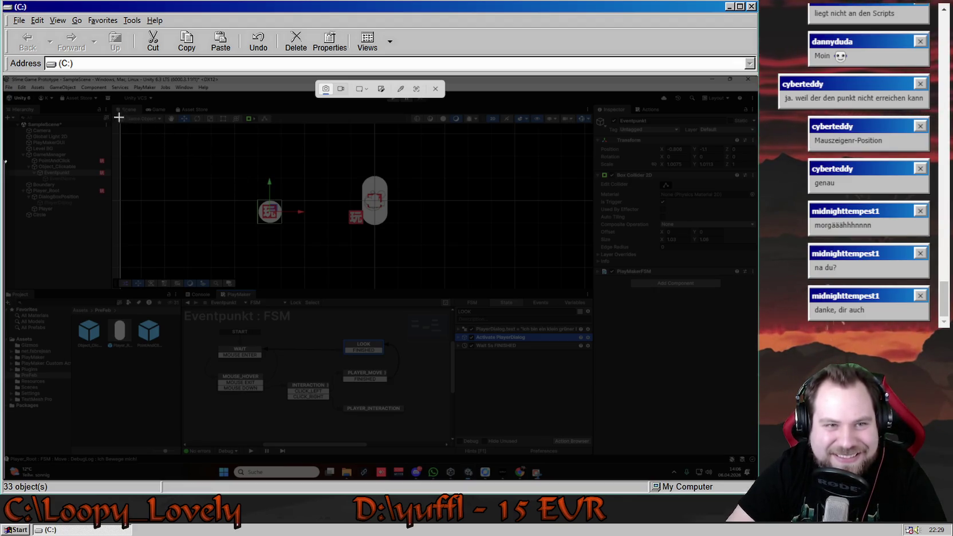
mouse_move(6, 93)
left_mouse_down()
mouse_move(363, 330)
mouse_move(583, 461)
mouse_move(598, 465)
mouse_move(594, 457)
left_mouse_up()
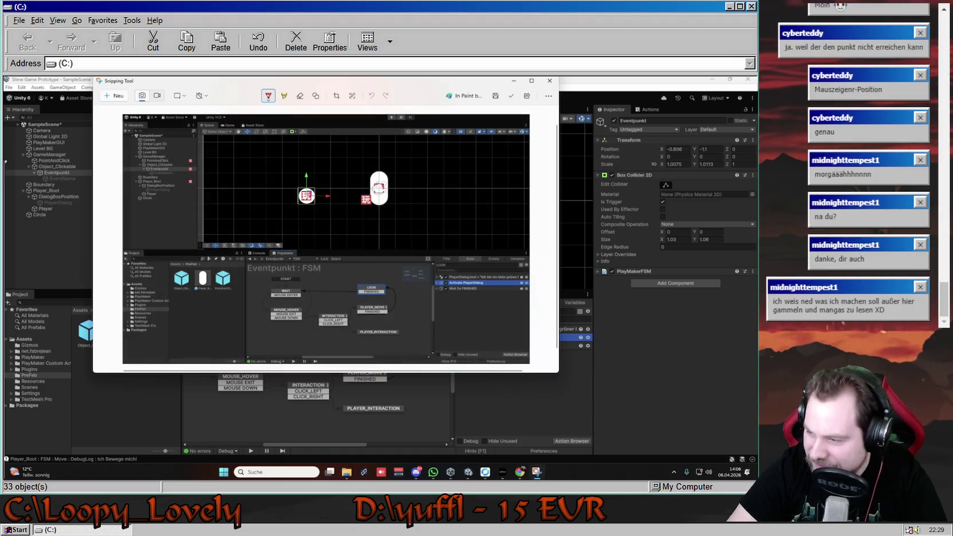
left_click(658, 370)
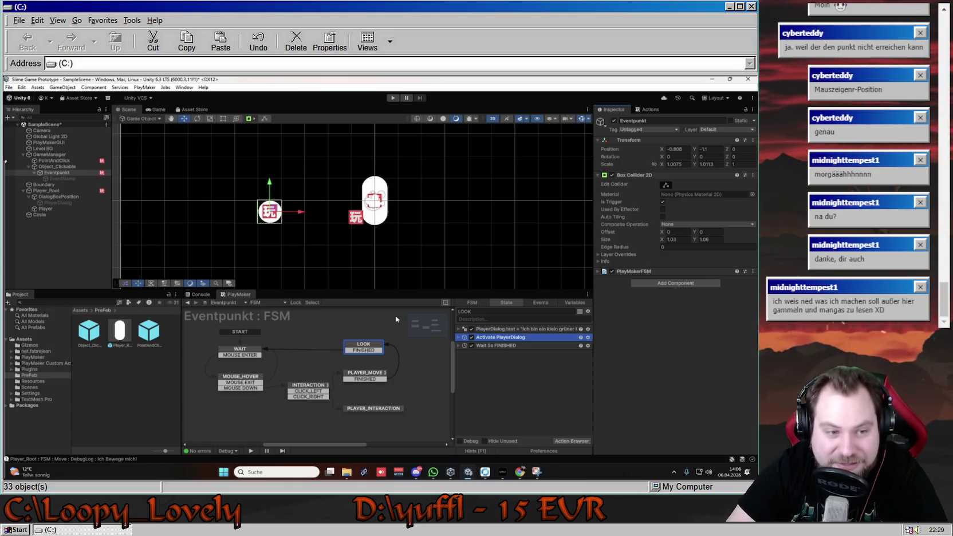
left_click(101, 190)
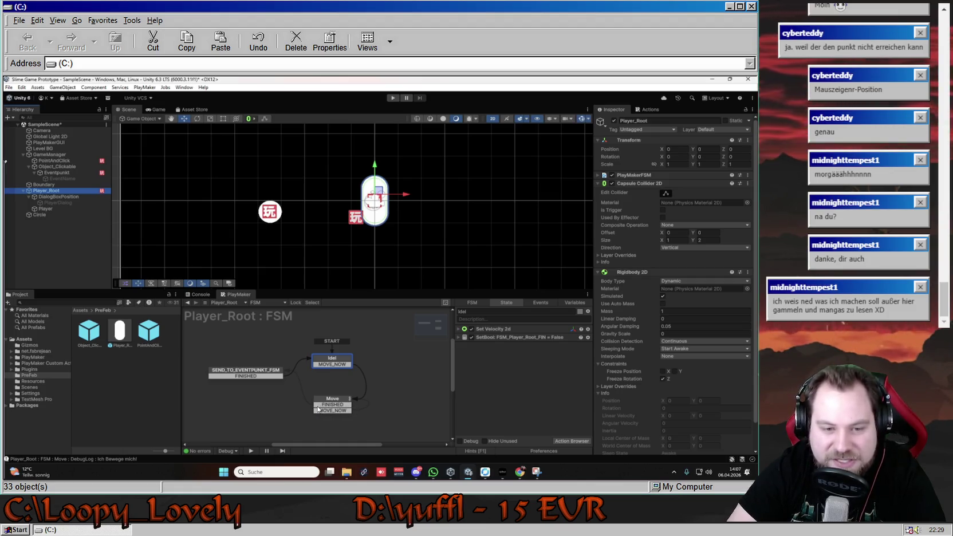
left_click(259, 373)
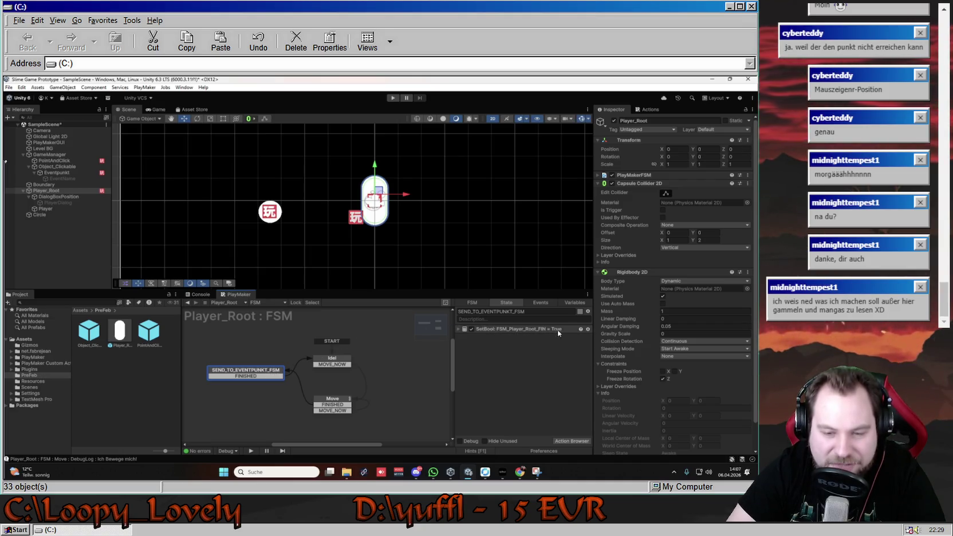
left_click(70, 173)
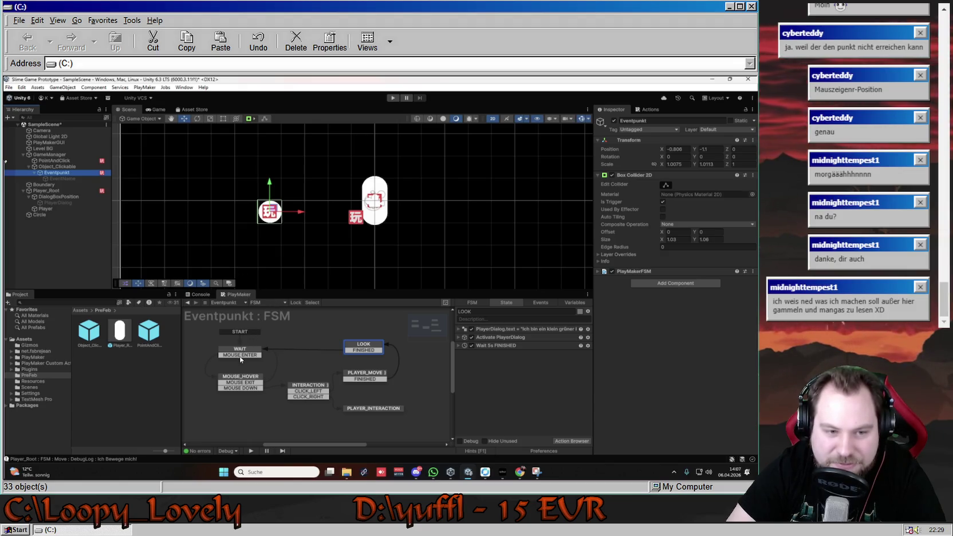
left_click(352, 382)
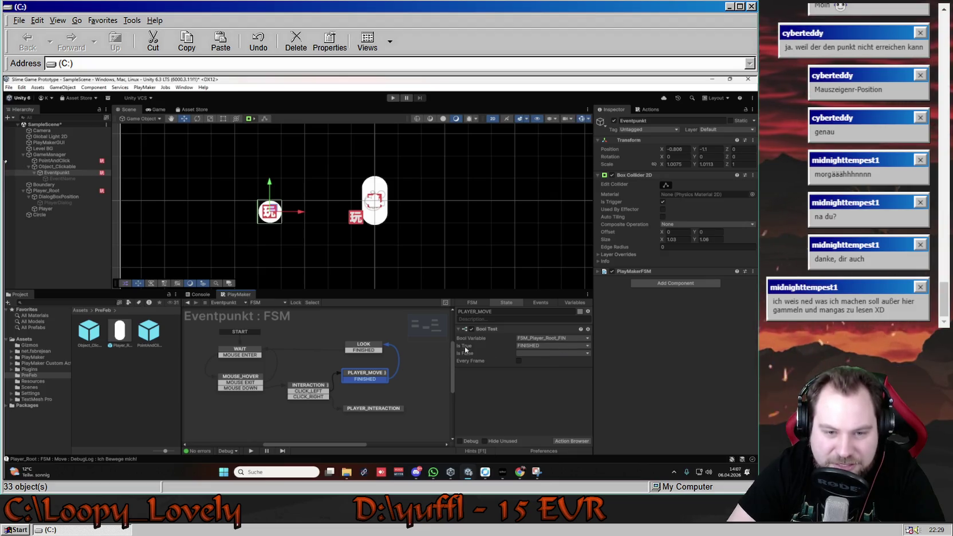
left_click(372, 348)
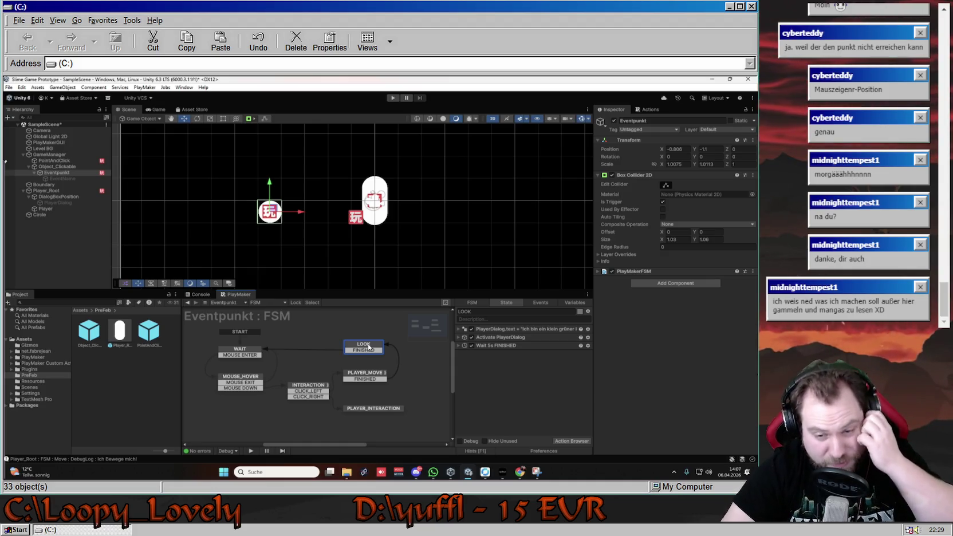
left_click(498, 331)
left_click(512, 339)
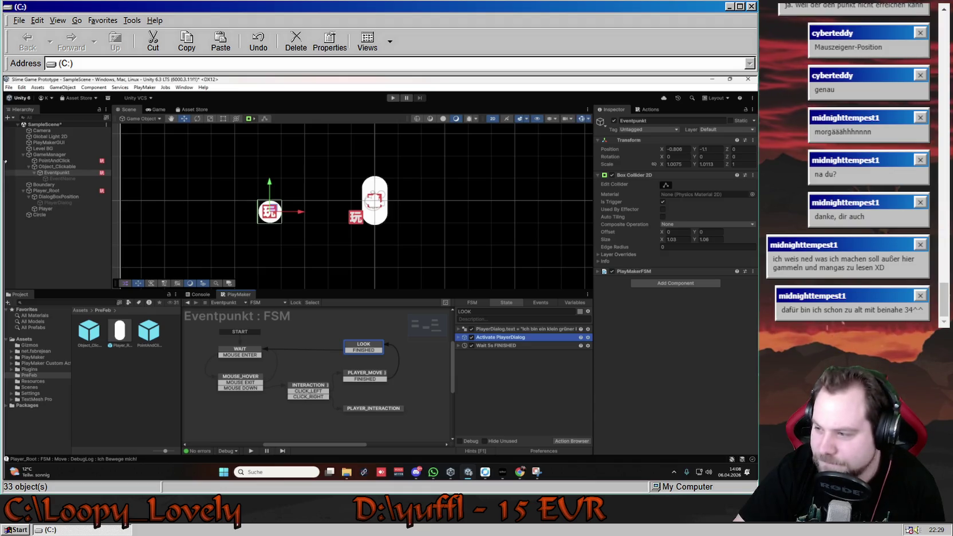
key("alt+Tab")
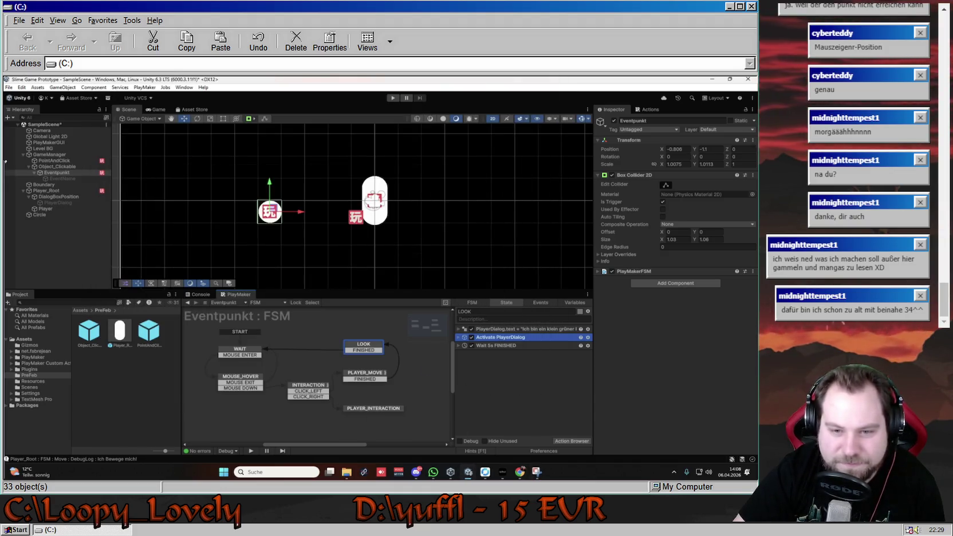
Snip the Unity editor showing PLAYER_MOVE's Bool Test and copy it to the clipboard.
left_click(349, 376)
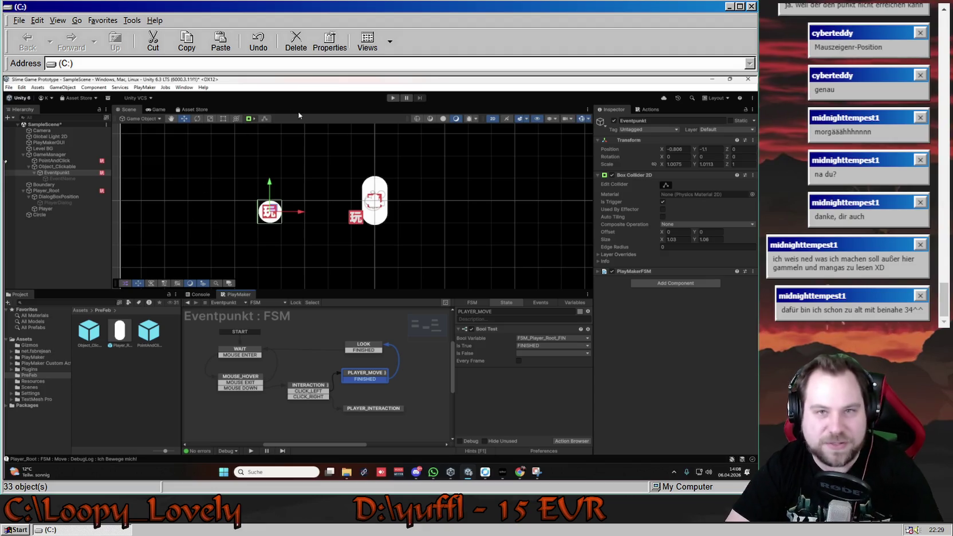
key("alt+Tab")
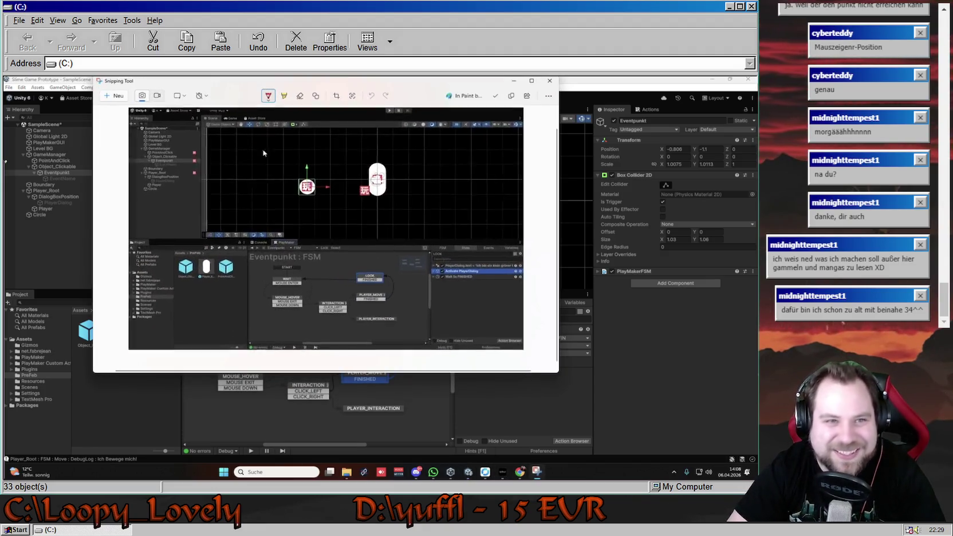
left_click(115, 95)
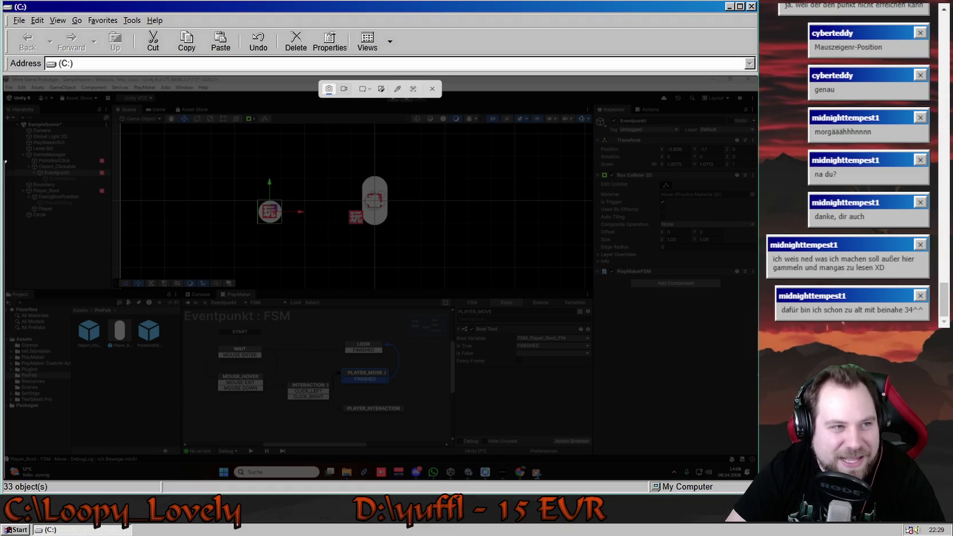
mouse_move(4, 77)
left_mouse_down()
mouse_move(324, 284)
mouse_move(578, 427)
mouse_move(594, 458)
left_mouse_up()
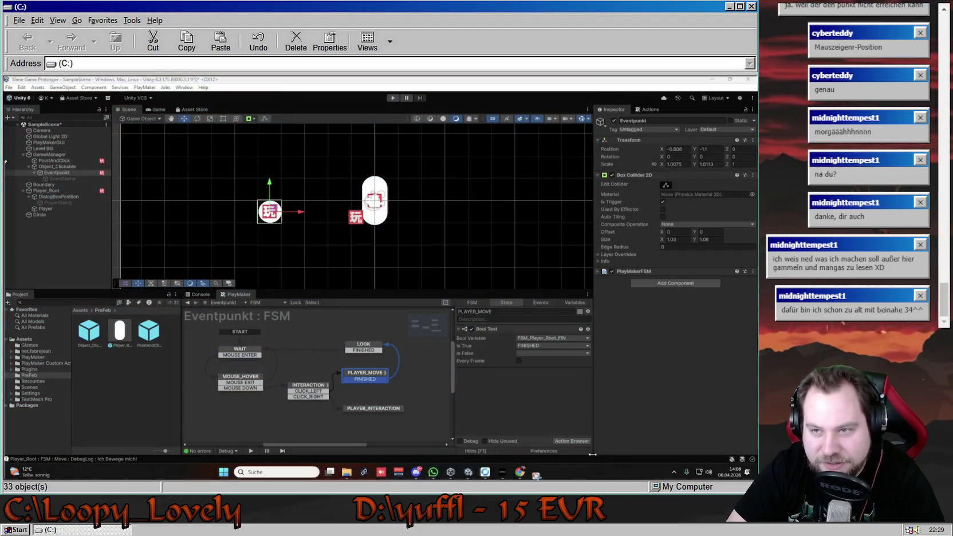
right_click(357, 239)
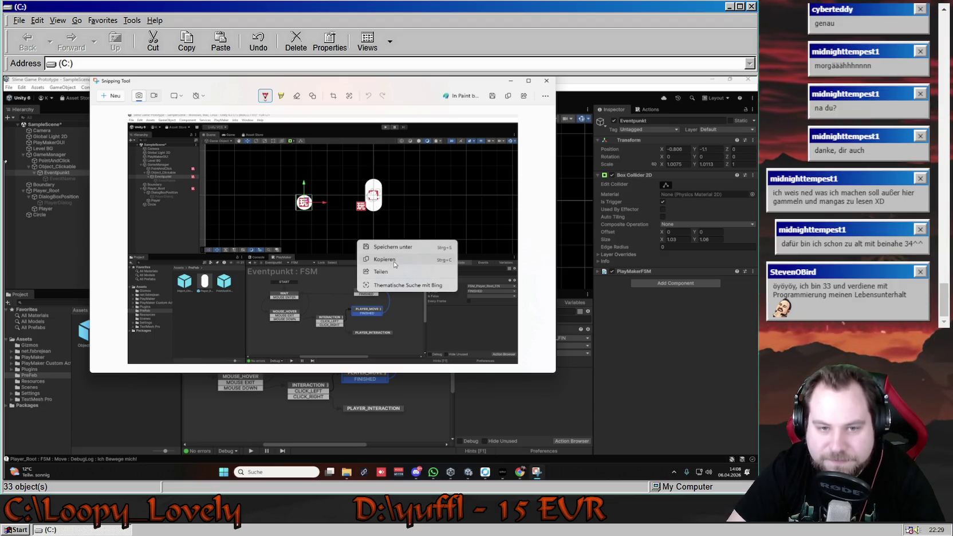
left_click(395, 265)
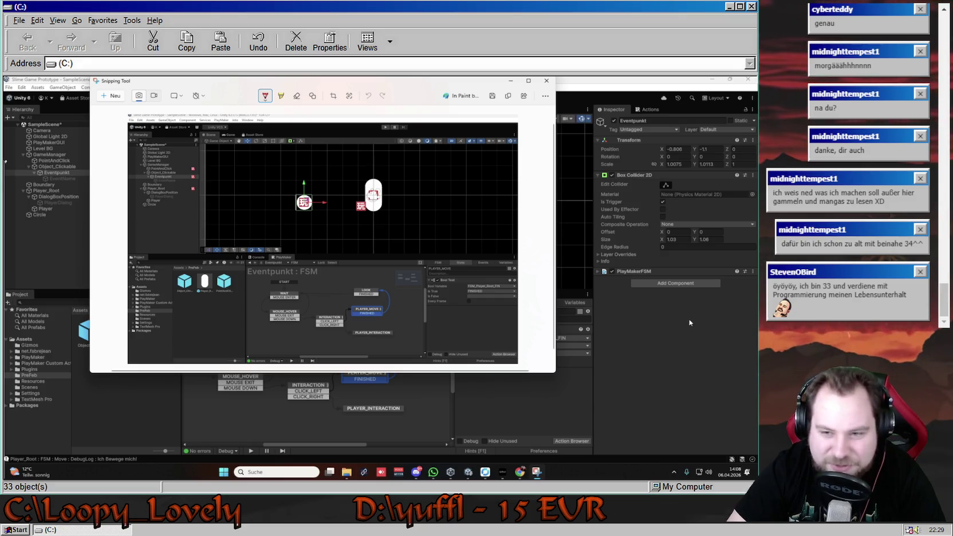
Close Snipping Tool and view the LOOK state's actions.
left_click(654, 328)
key("alt+Tab")
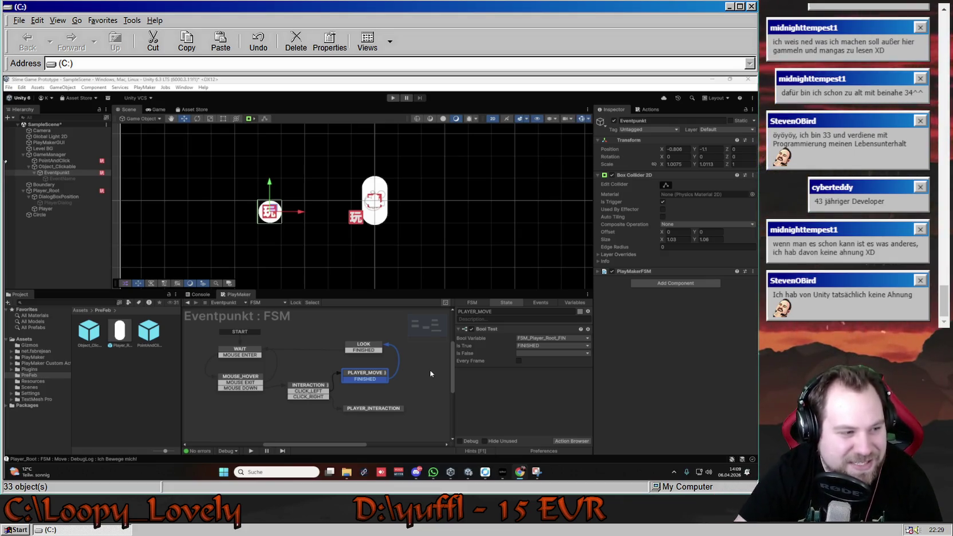
left_click(379, 351)
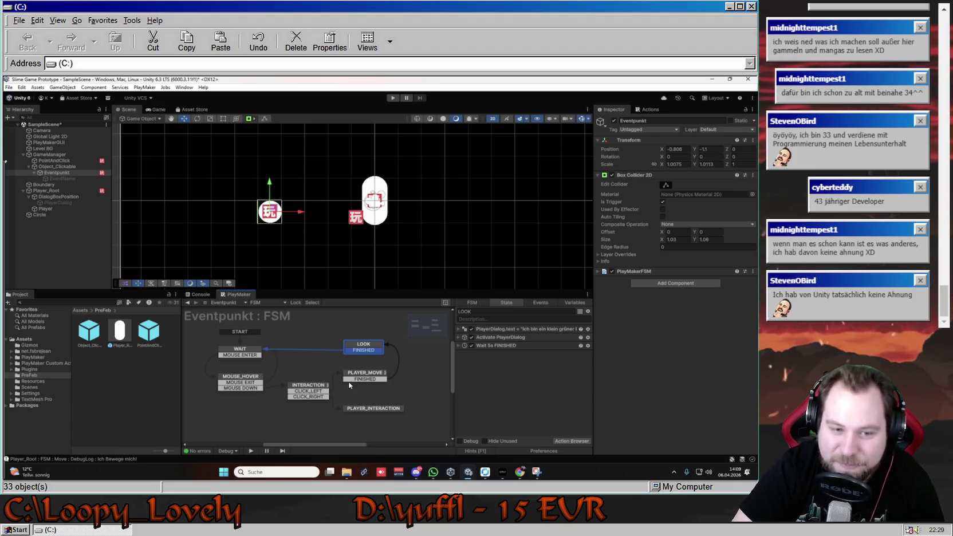
left_click(365, 378)
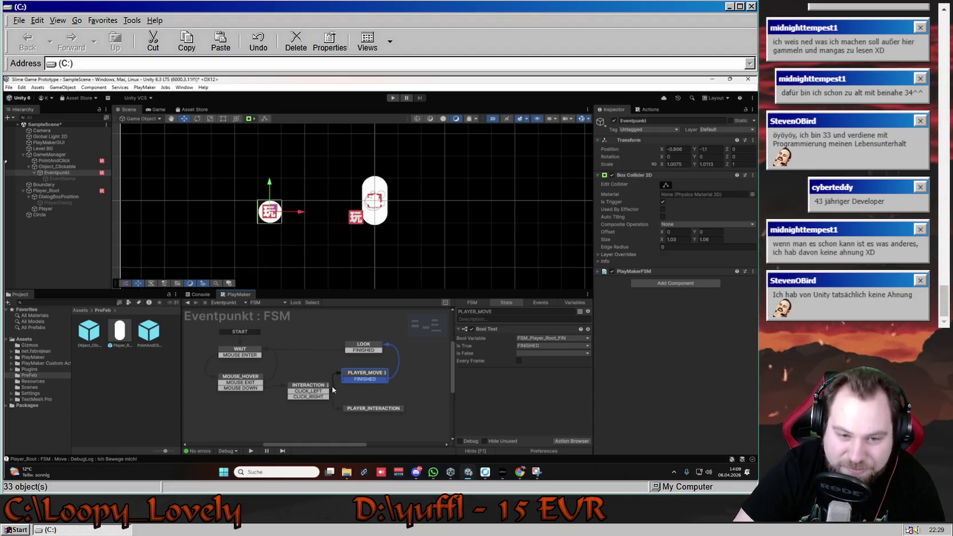
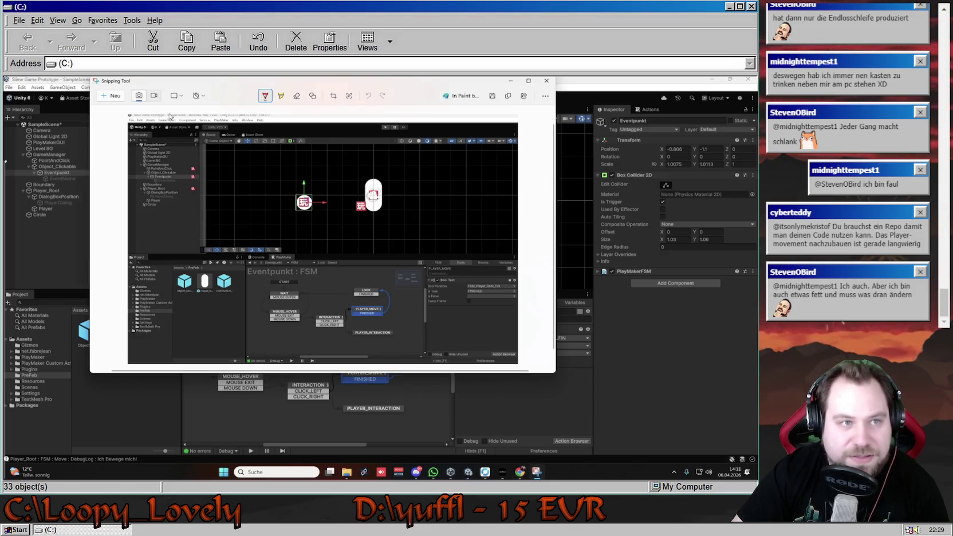
Snip and copy the upper Unity editor area, then show Player_Root's FSM graph.
left_click(538, 472)
mouse_move(4, 75)
left_mouse_down()
mouse_move(576, 285)
mouse_move(754, 294)
left_mouse_up()
right_click(324, 230)
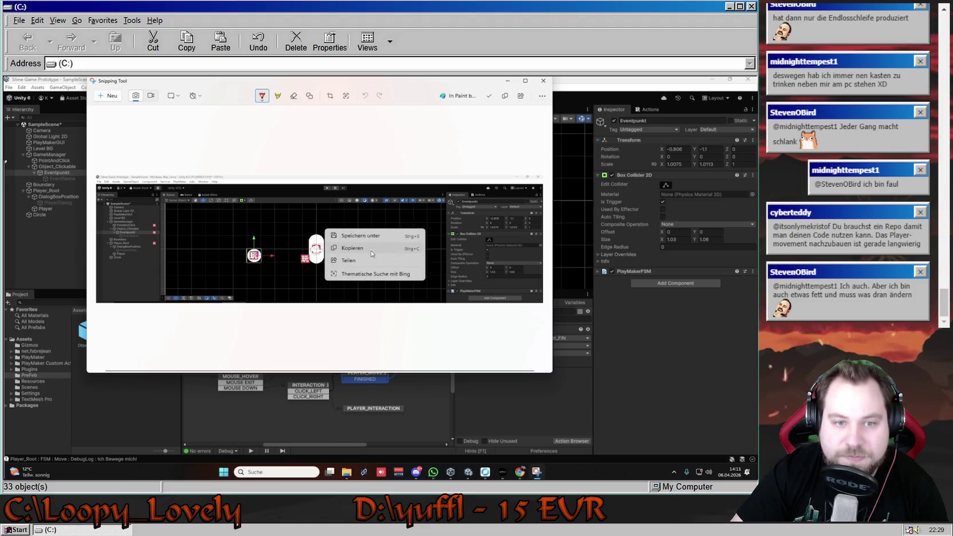
left_click(349, 234)
left_click(508, 83)
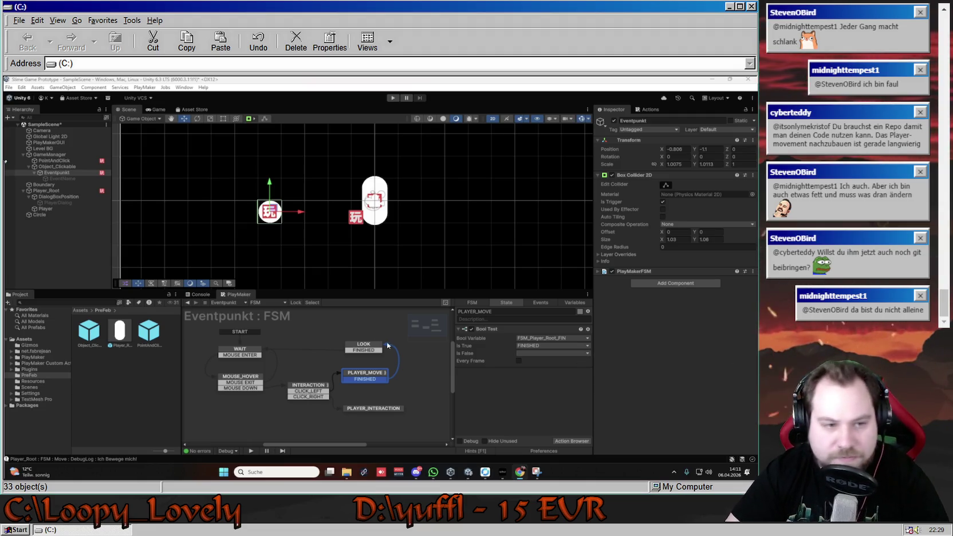
left_click(58, 190)
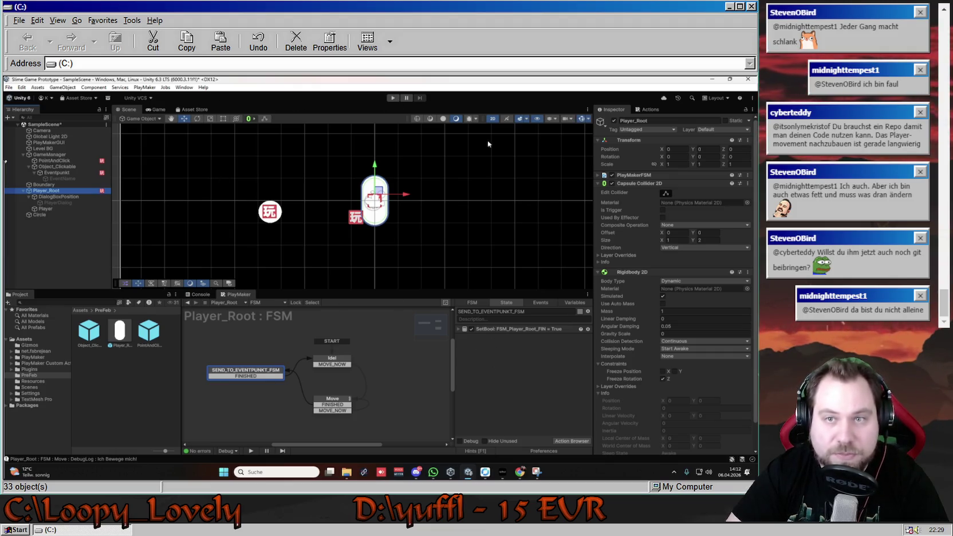
Take a Snipping Tool capture of the Player_Root FSM graph area.
left_click(539, 472)
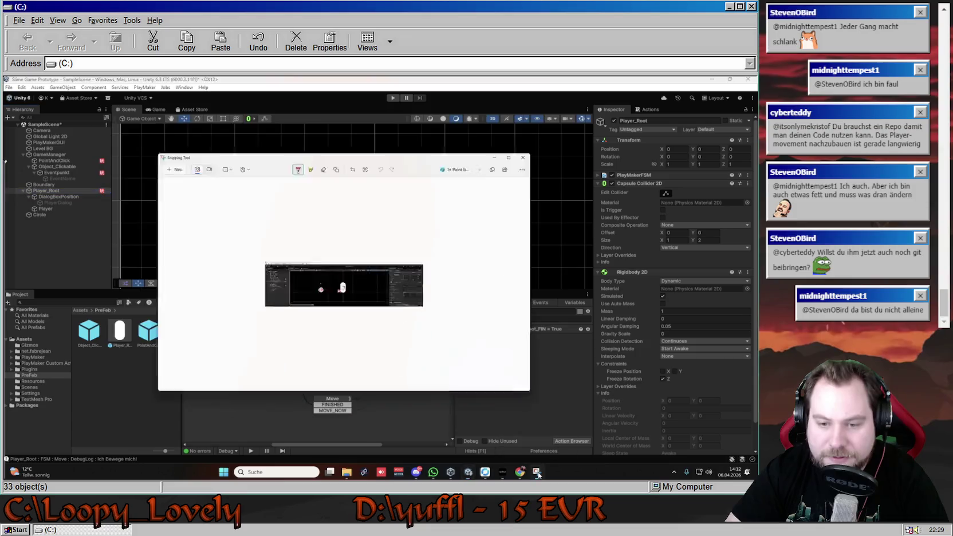
left_click(119, 97)
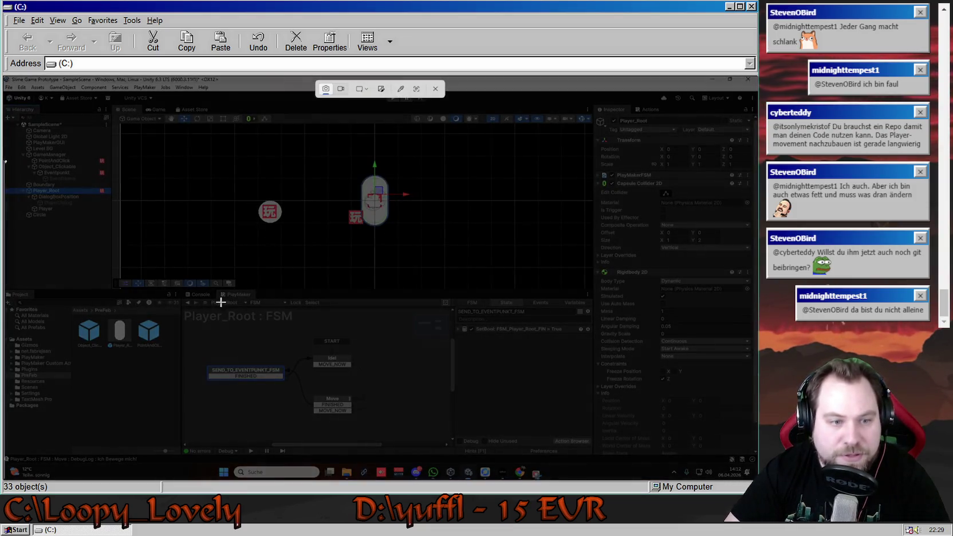
left_click_drag(182, 308, 532, 427)
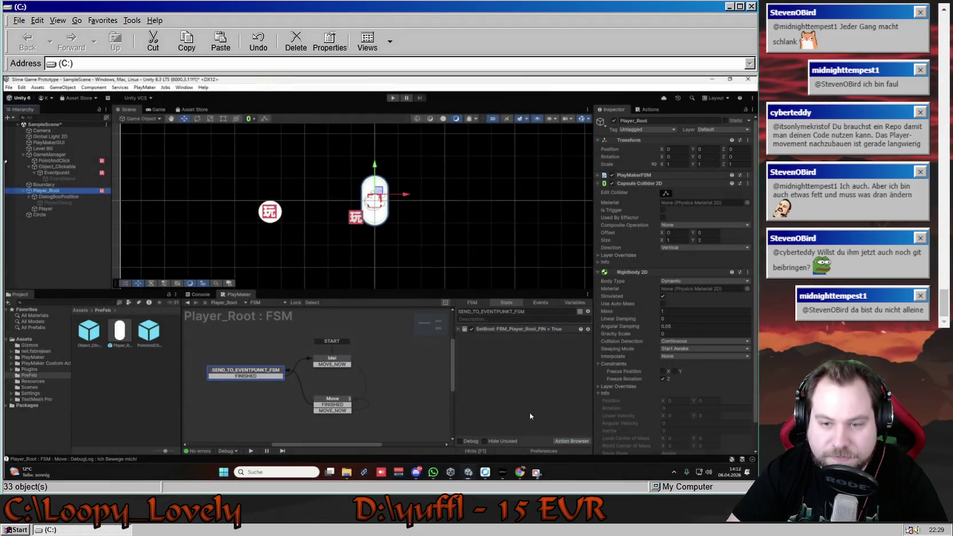
right_click(290, 286)
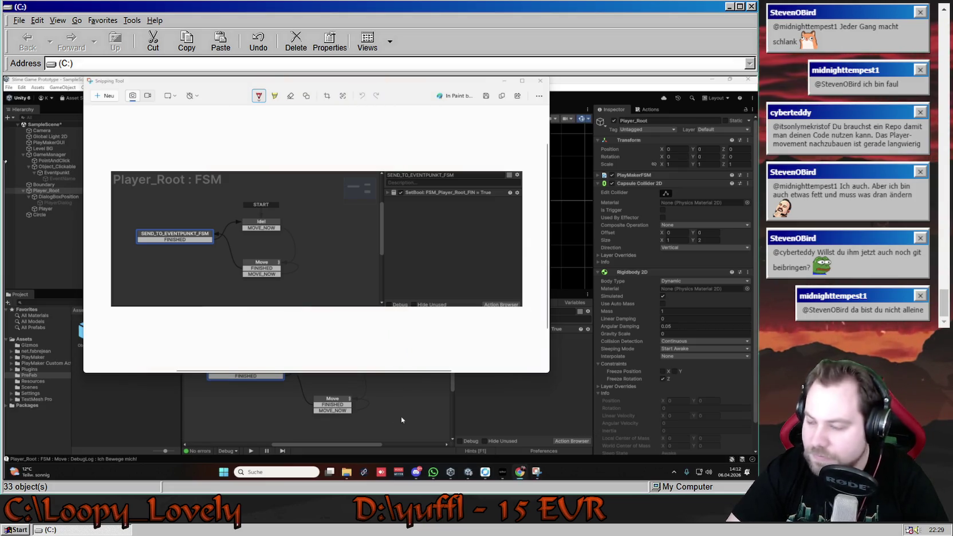
Inspect the Idel state's Set Bool Value action, then select the SEND_TO_EVENTPUNKT_FSM state.
left_click(334, 426)
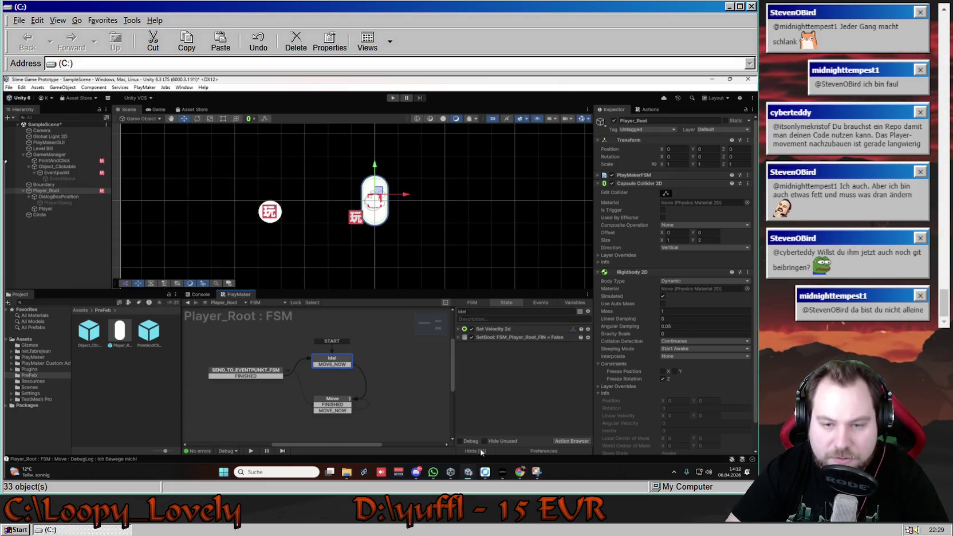
left_click(536, 473)
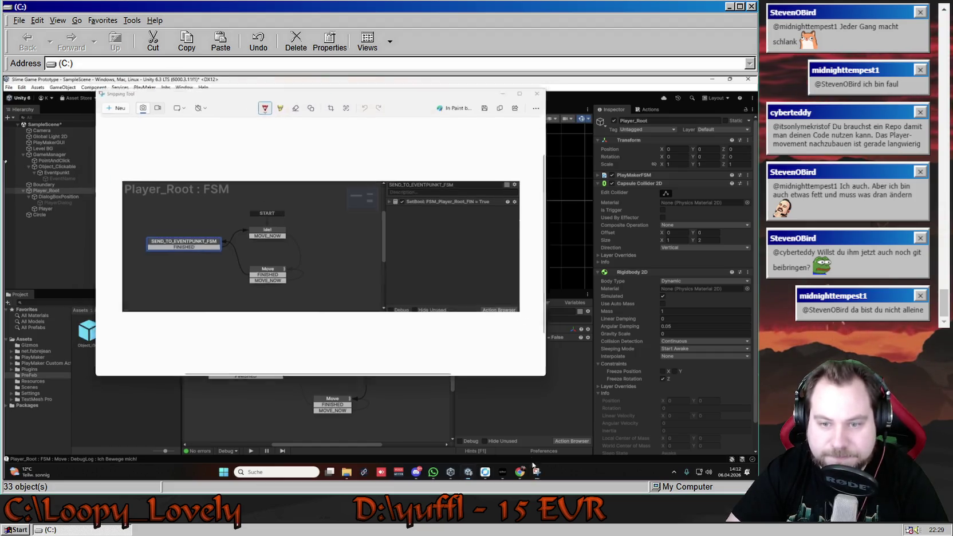
left_click(537, 473)
left_click(458, 337)
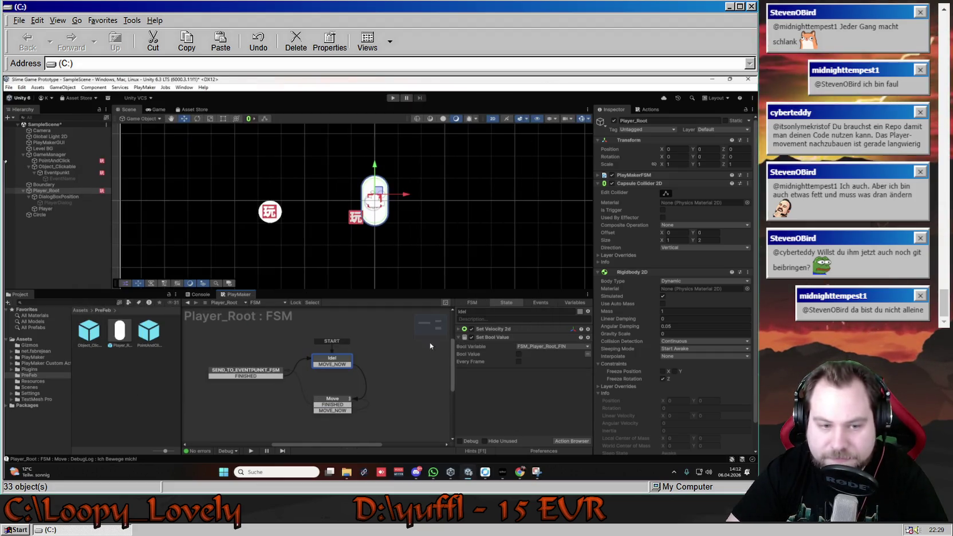
left_click(247, 371)
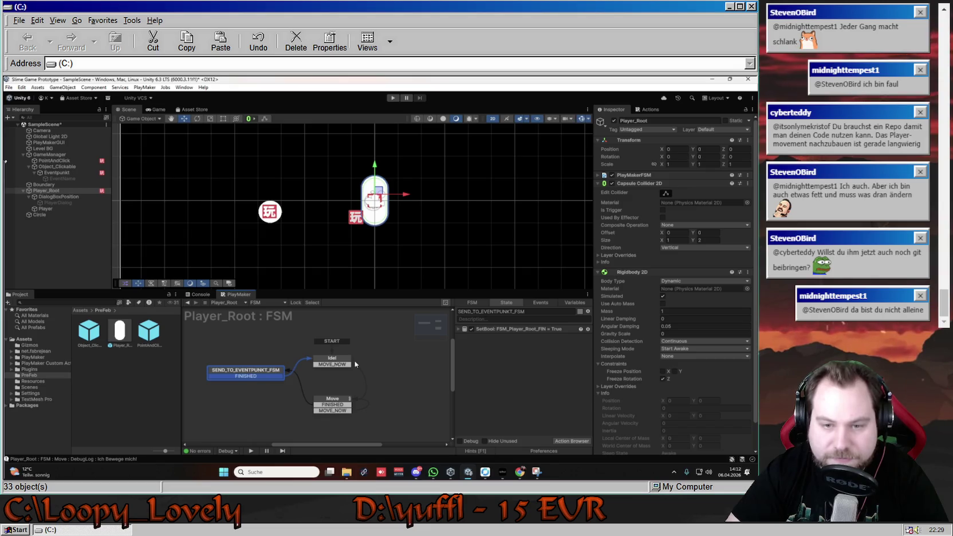
Check the Set Bool Value fields, reposition the graph, and select the Idel state.
left_click(460, 329)
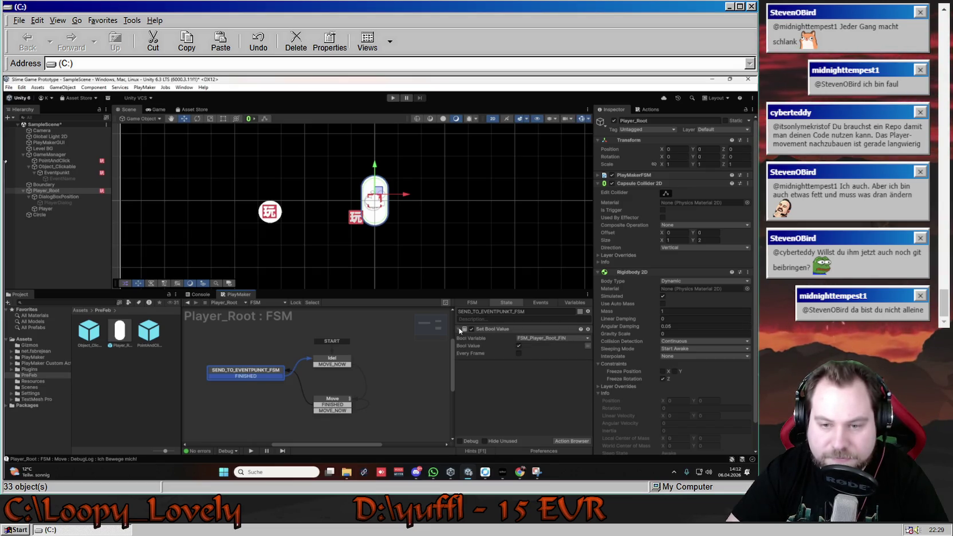
left_click(459, 330)
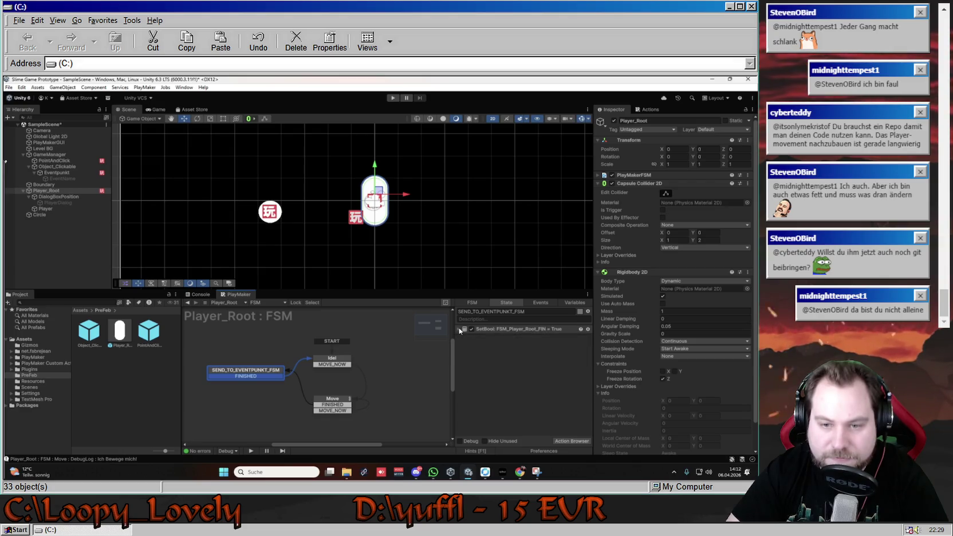
left_click_drag(343, 342, 423, 325)
left_click(423, 343)
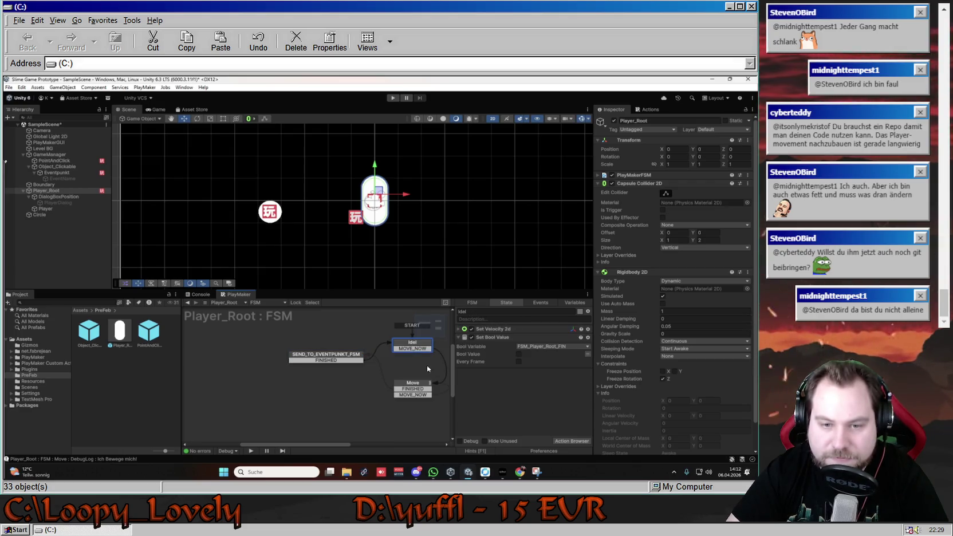
left_click_drag(323, 446, 346, 448)
left_click(272, 355)
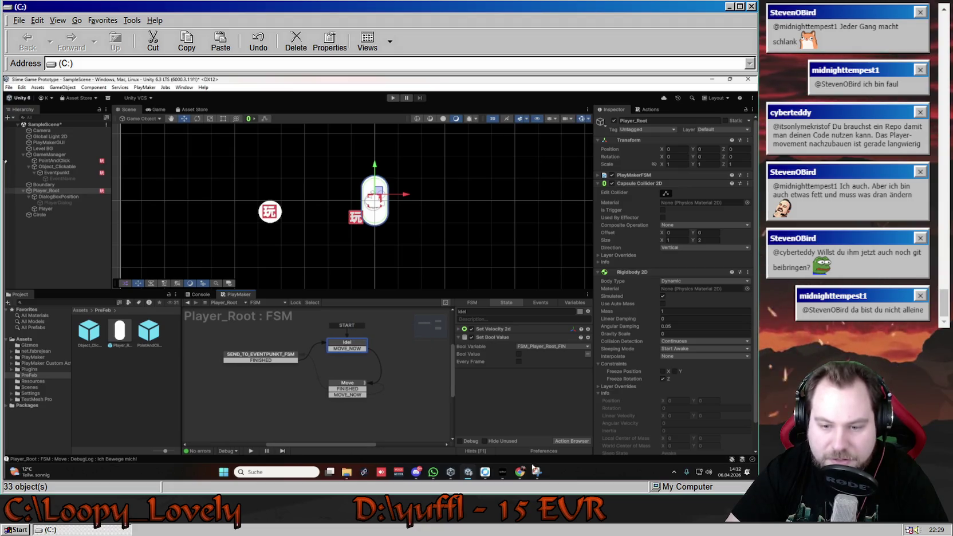
Snip the framed Player_Root FSM graph, copy the image, and close Snipping Tool.
key("shift+super+s")
left_click_drag(183, 308, 594, 444)
left_click(109, 96)
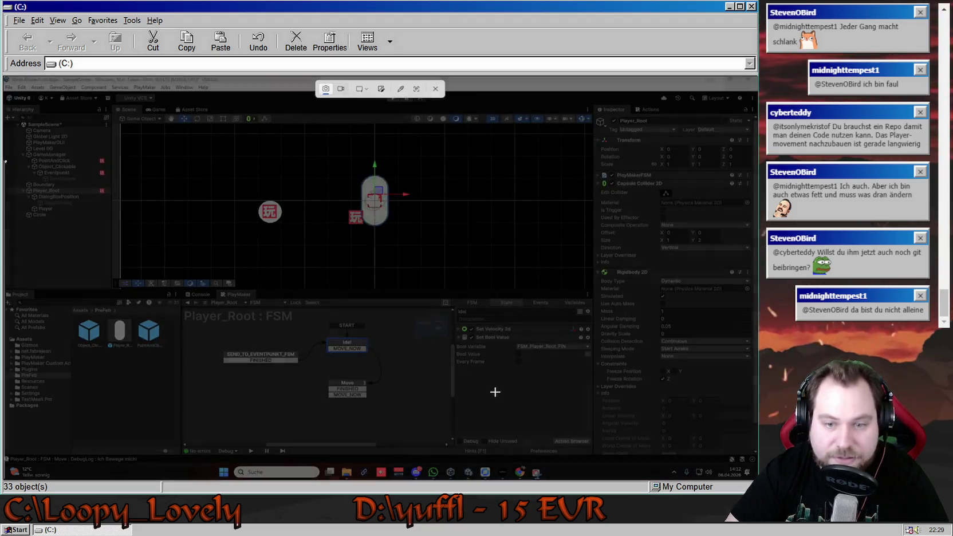
mouse_move(183, 307)
left_mouse_down()
mouse_move(567, 426)
mouse_move(600, 463)
left_mouse_up()
right_click(268, 244)
left_click(292, 249)
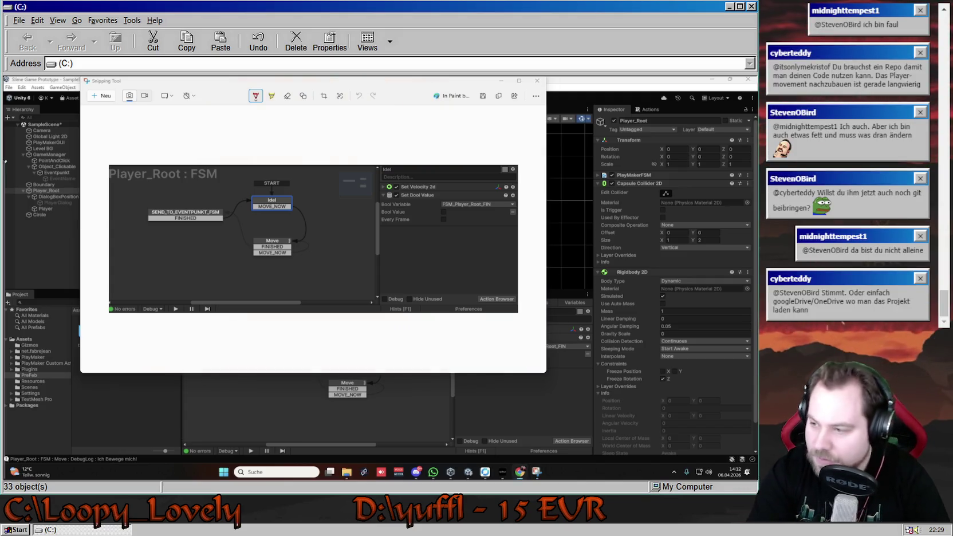
left_click(537, 81)
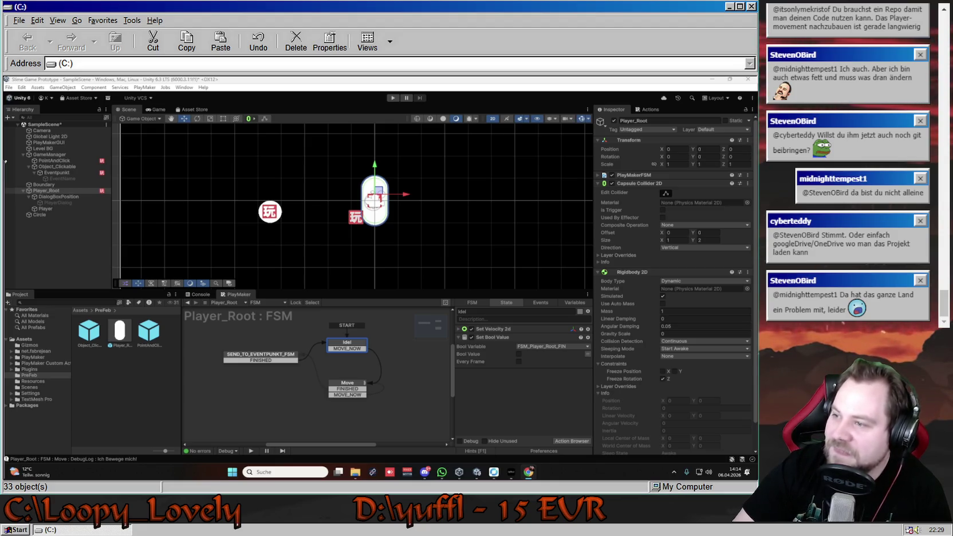
Select Eventpunkt in the Hierarchy to display its PlayMaker FSM graph.
left_click(270, 212)
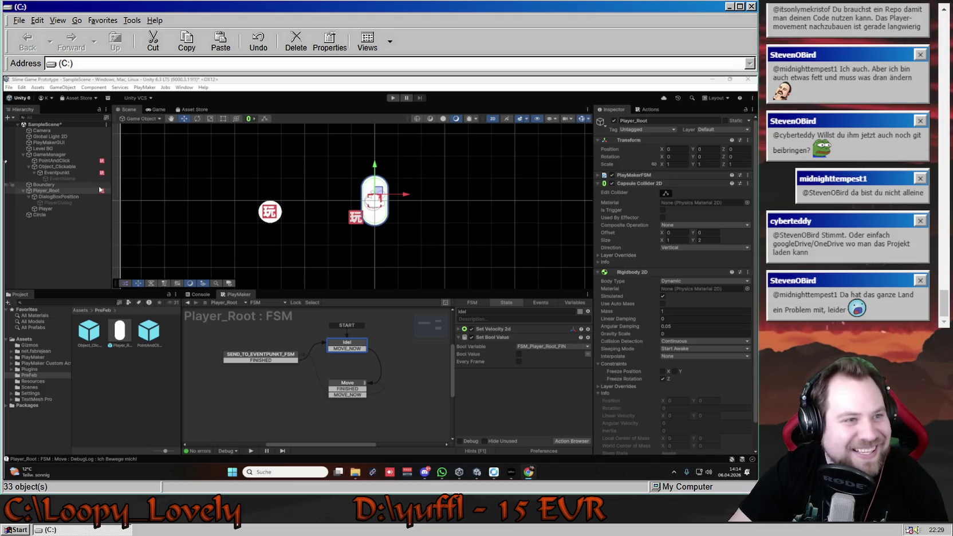